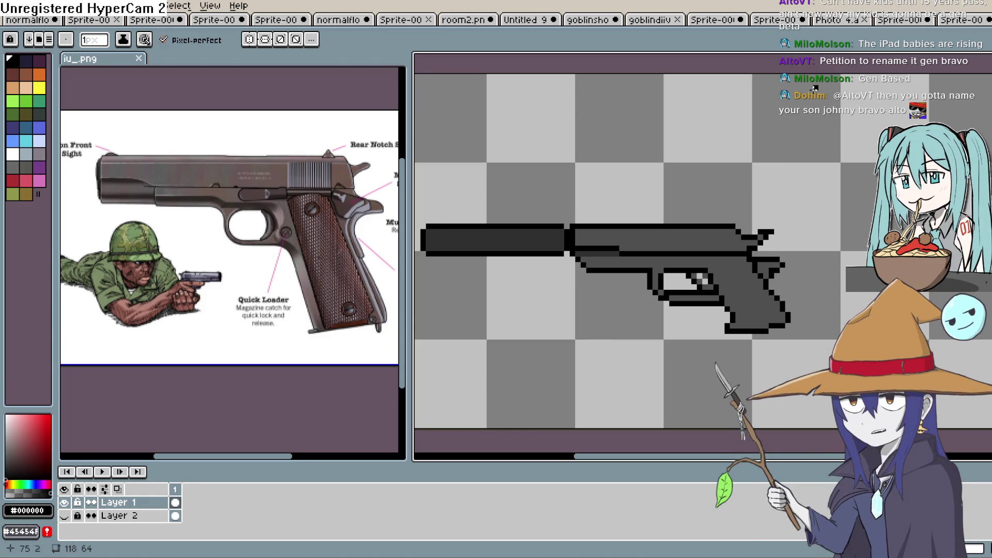
Step: Sample the slide's grey and choose a darker grey as the drawing colour
scroll(712, 247, "up", 5)
scroll(712, 247, "down", 3)
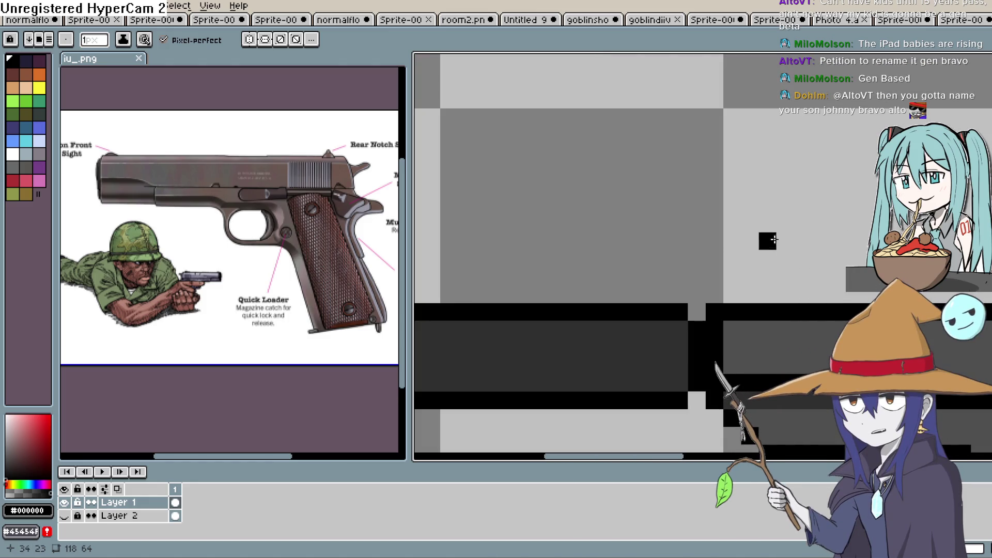
scroll(724, 193, "down", 2)
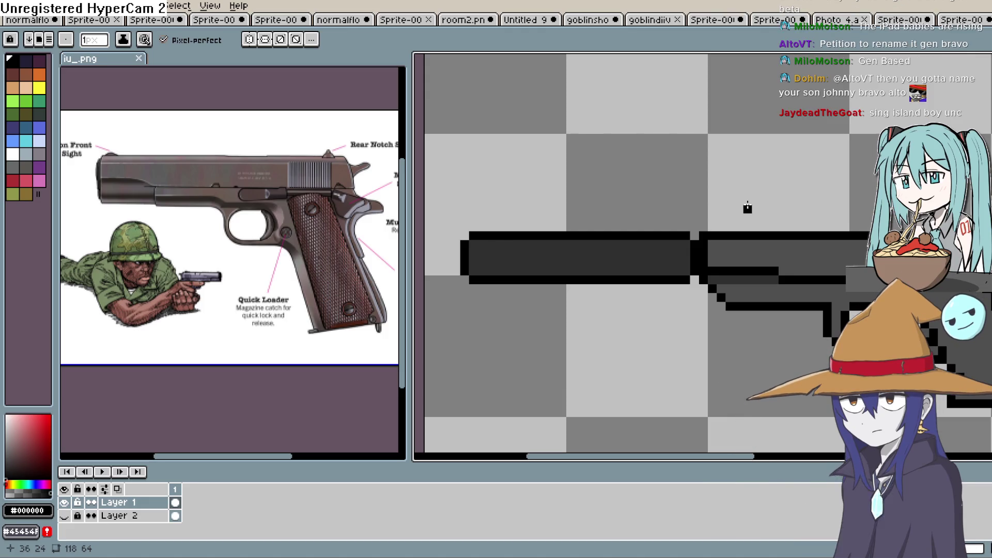
mouse_move(747, 208)
left_mouse_down()
mouse_move(684, 190)
mouse_move(680, 211)
mouse_move(712, 183)
mouse_move(716, 195)
left_mouse_up()
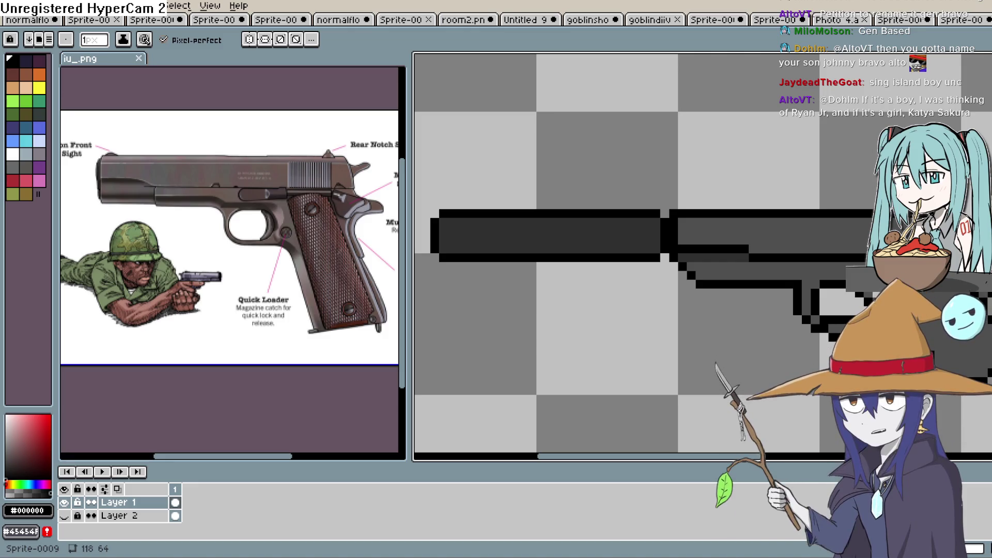
left_click_drag(938, 222, 822, 215)
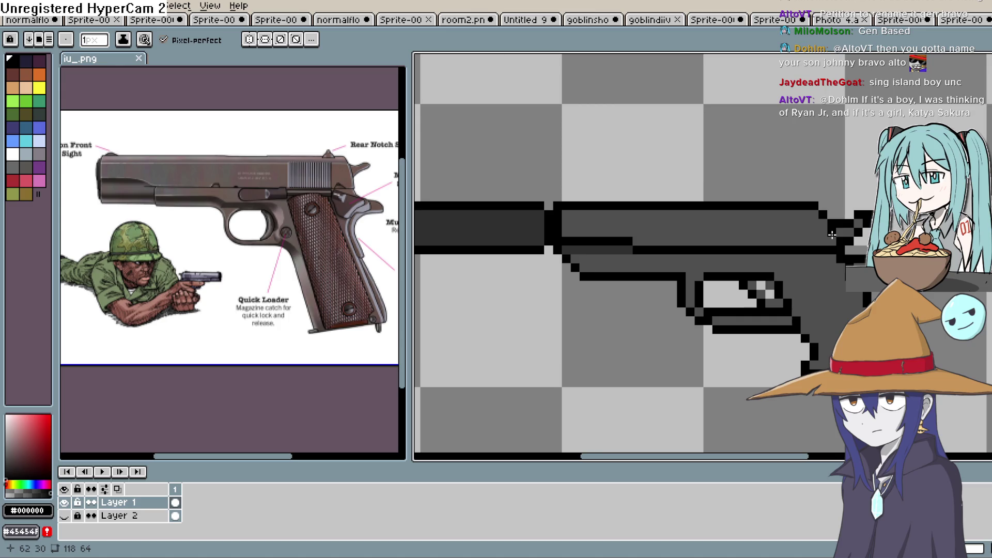
mouse_move(772, 307)
left_mouse_down()
mouse_move(787, 286)
mouse_move(794, 300)
left_mouse_up()
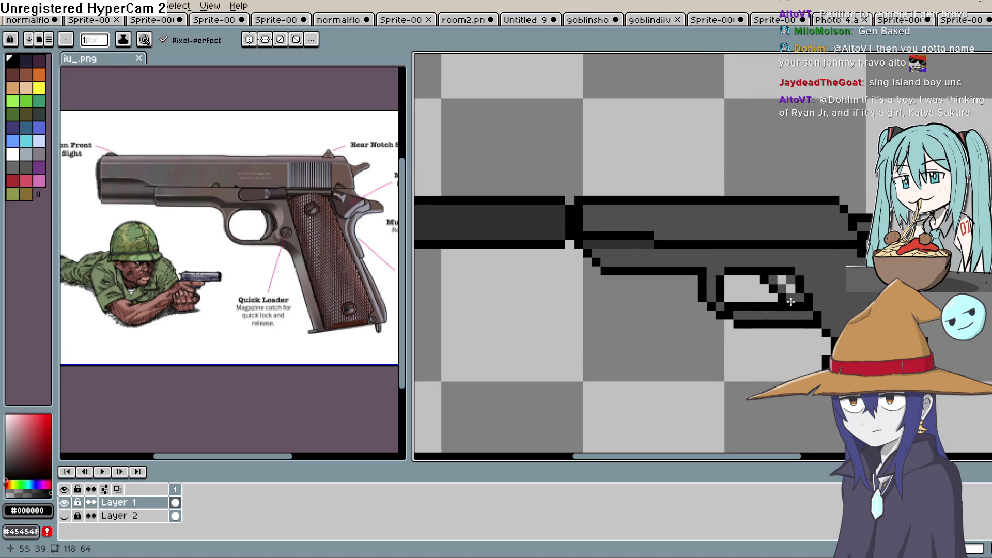
left_click(734, 219, "alt")
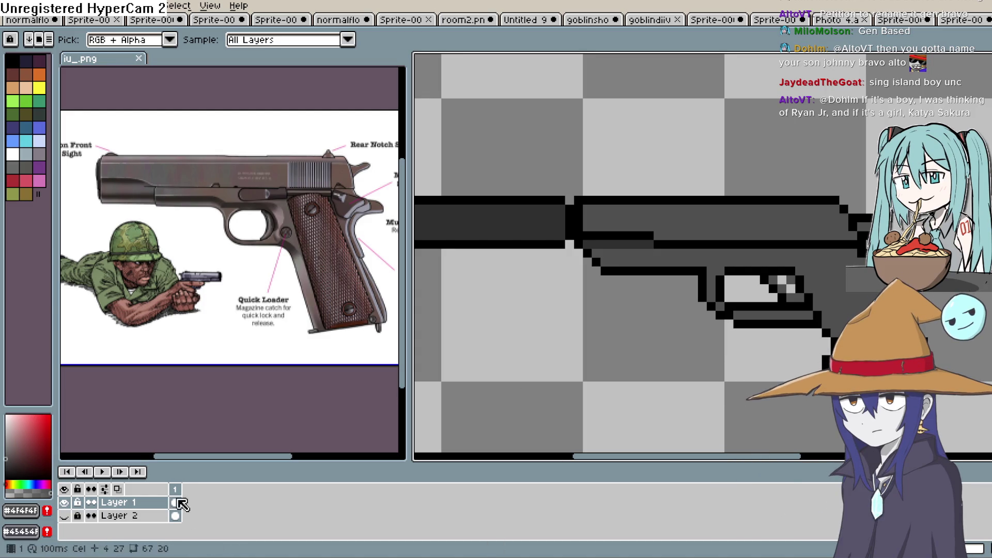
left_click(6, 459)
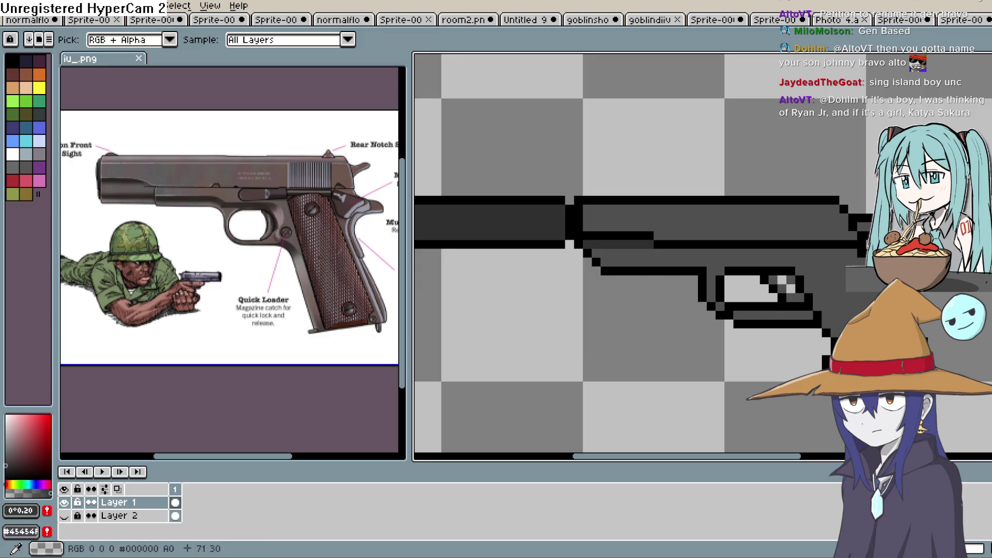
Step: Switch to the Pencil tool and zoom in on the slide
key("z")
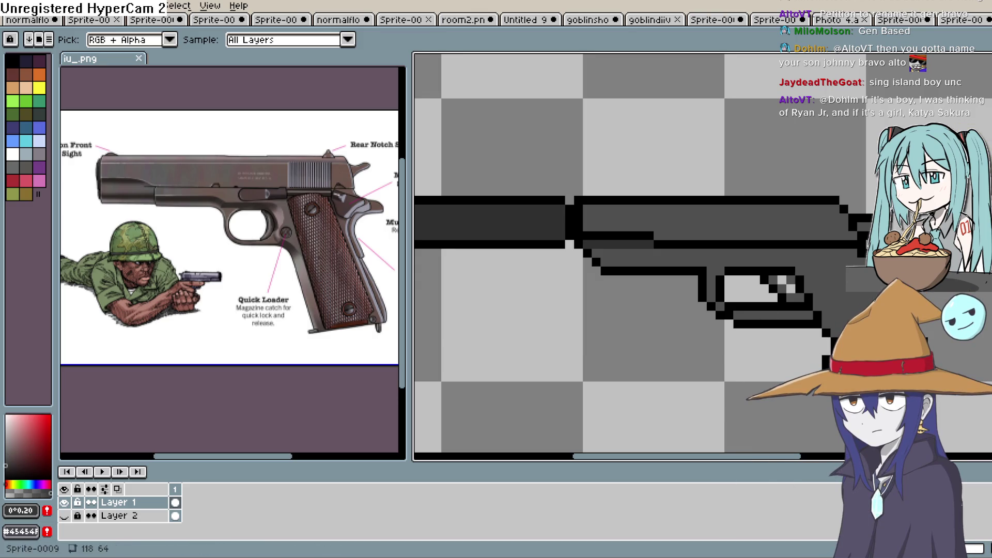
key("g")
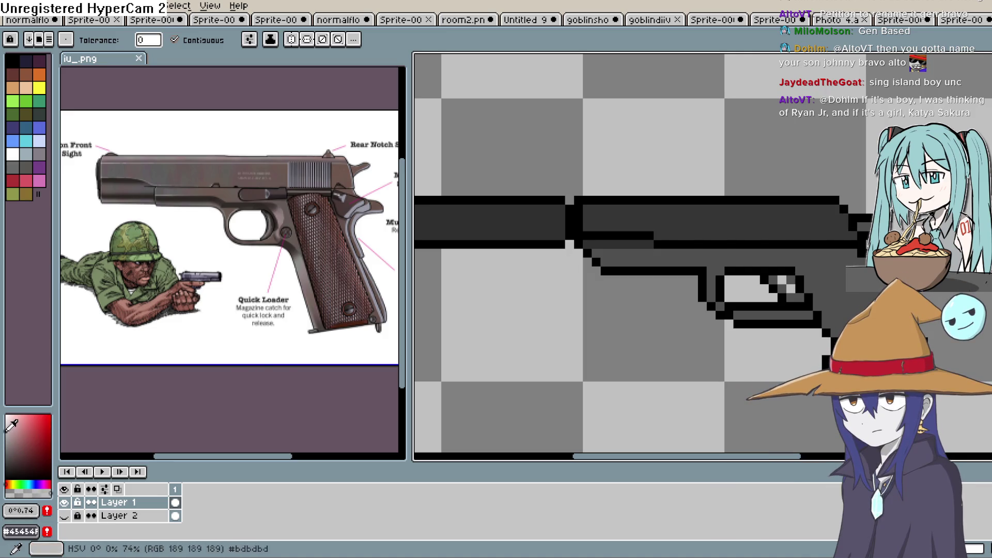
key("b")
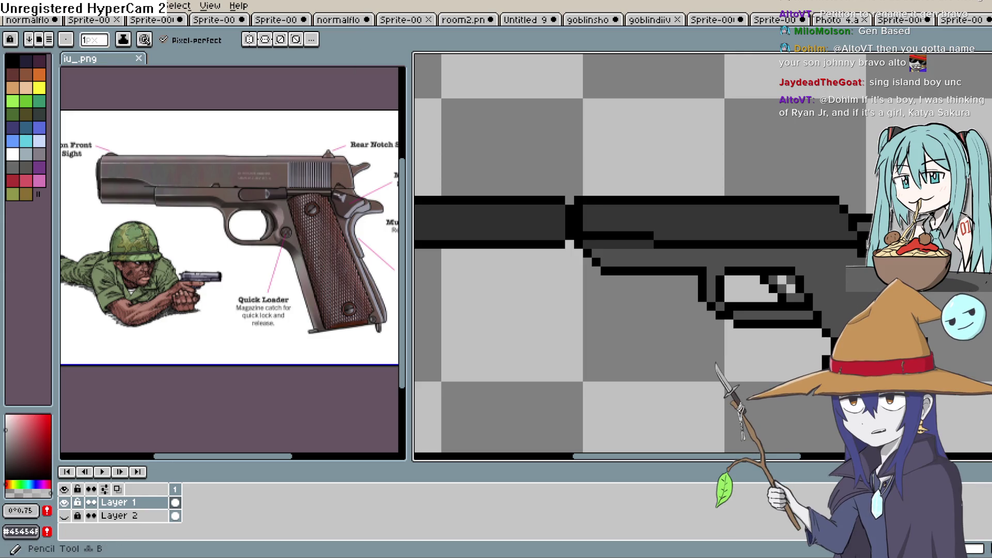
scroll(771, 240, "up", 1)
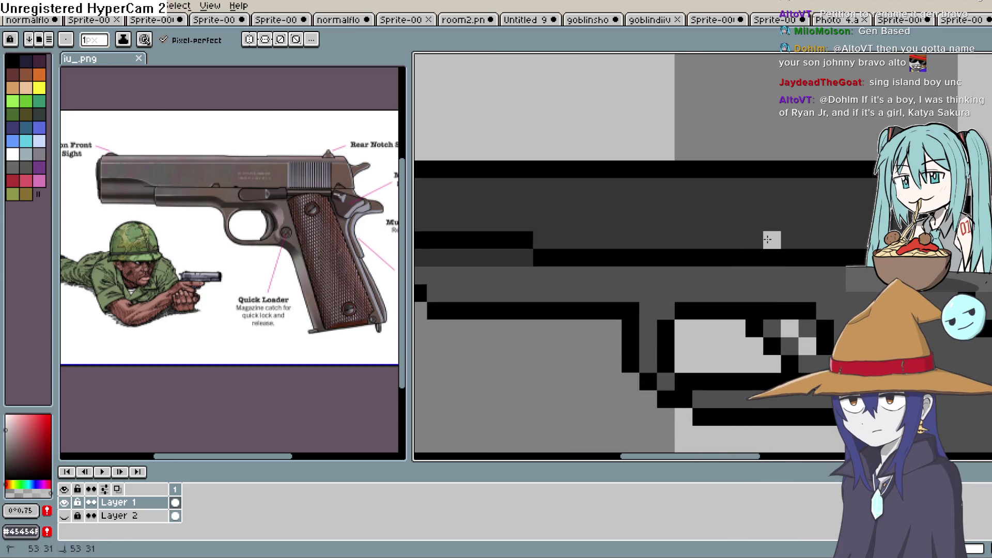
Step: Undo the stray pixel and place diagonal light-grey checker pixels across the slide's rear
key("ctrl+z")
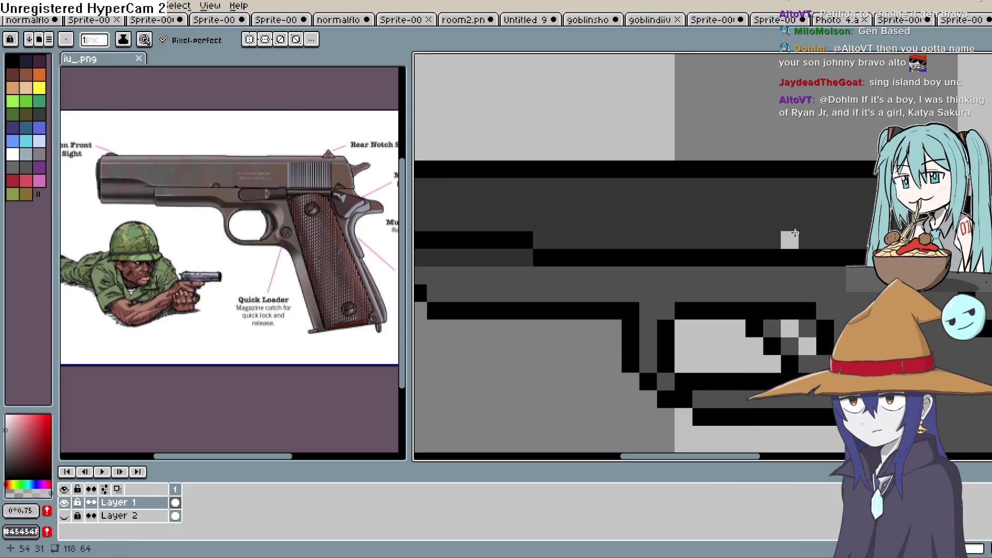
left_click(826, 203)
left_click(825, 240)
left_click(842, 222)
left_click(860, 204)
left_click(877, 186)
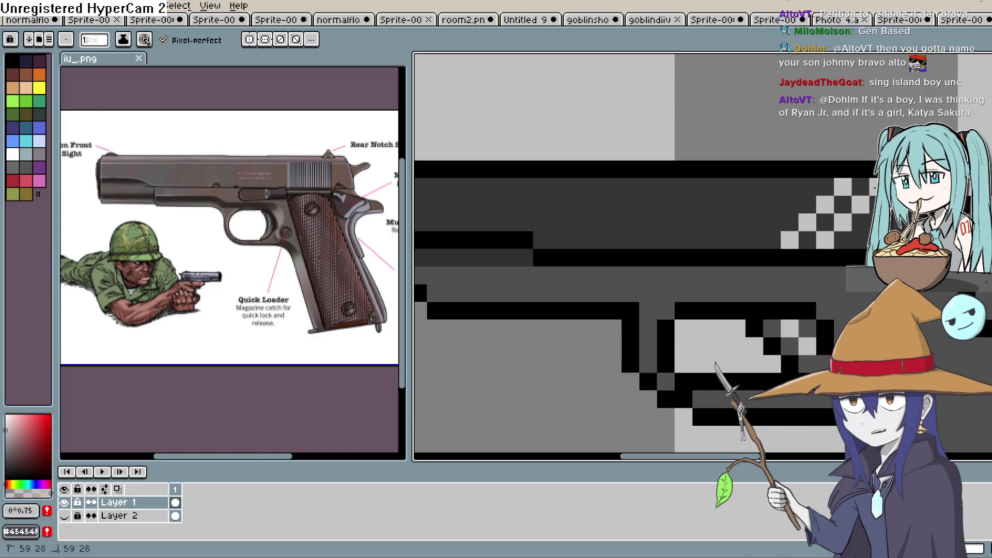
scroll(806, 250, "down", 2)
scroll(806, 250, "up", 2)
left_click(788, 204)
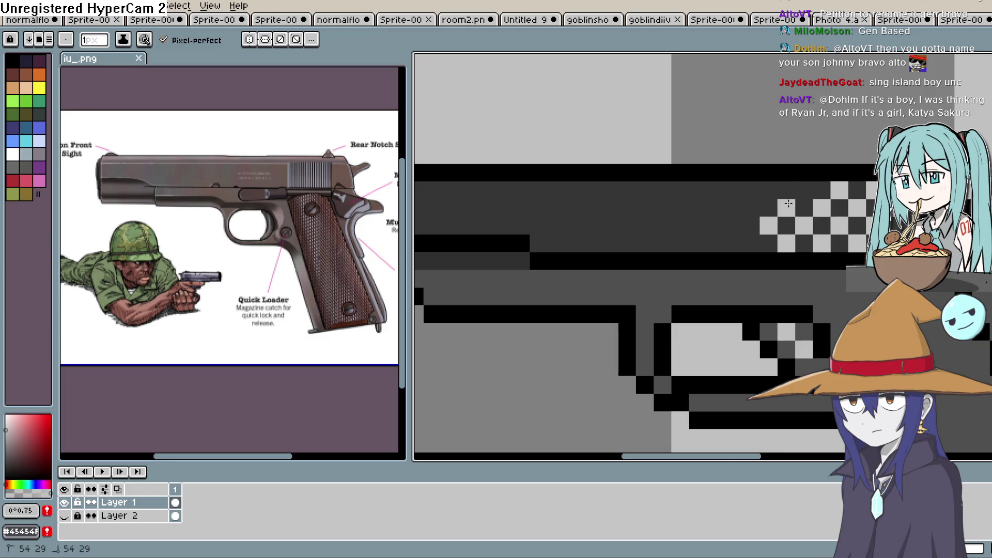
scroll(747, 239, "down", 3)
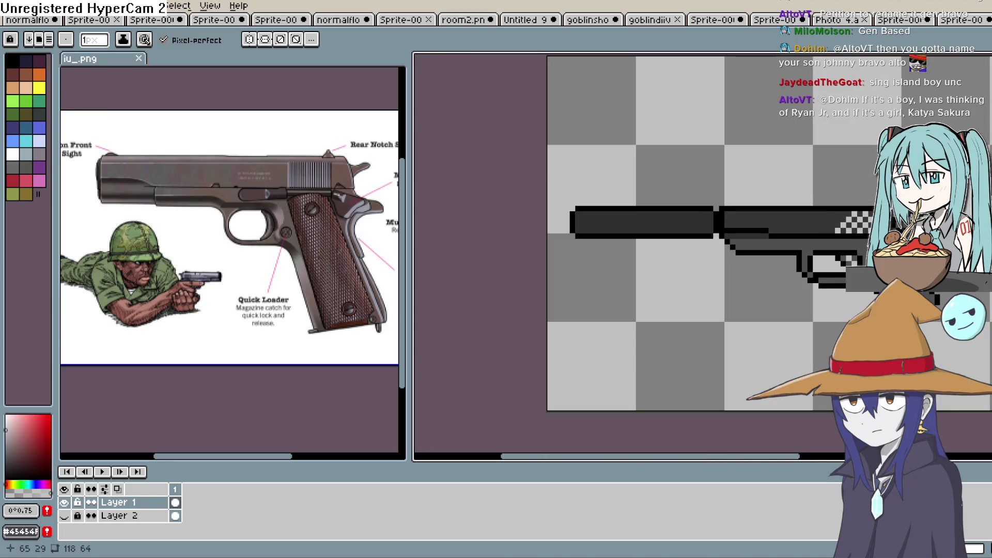
scroll(805, 206, "up", 4)
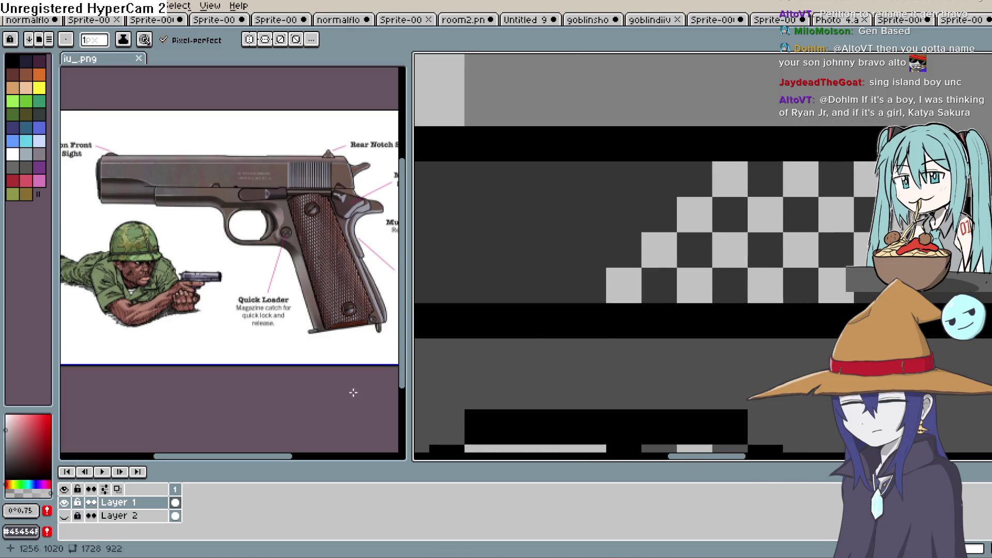
Step: Switch to a darker grey, draw a diagonal line and fill checker cells mid-grey
left_click(31, 439)
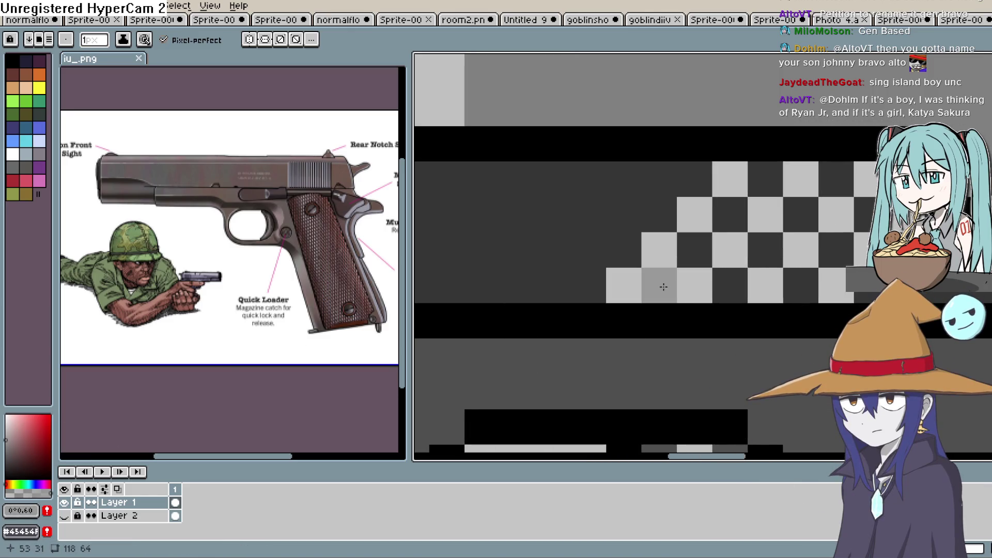
left_click(691, 276)
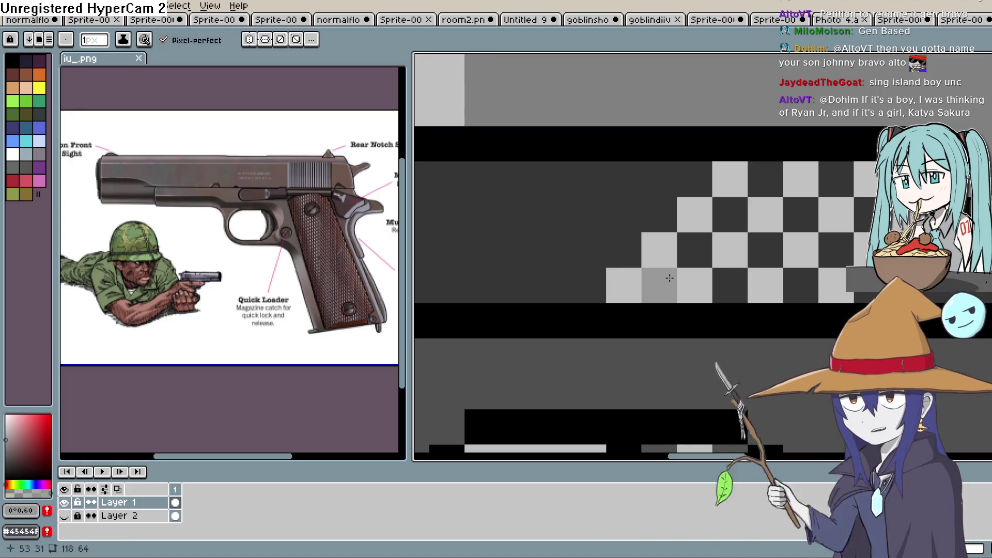
key("ctrl+z")
left_click(6, 454)
left_click(708, 283)
mouse_move(709, 283)
left_mouse_down()
mouse_move(801, 238)
mouse_move(831, 196)
left_mouse_up()
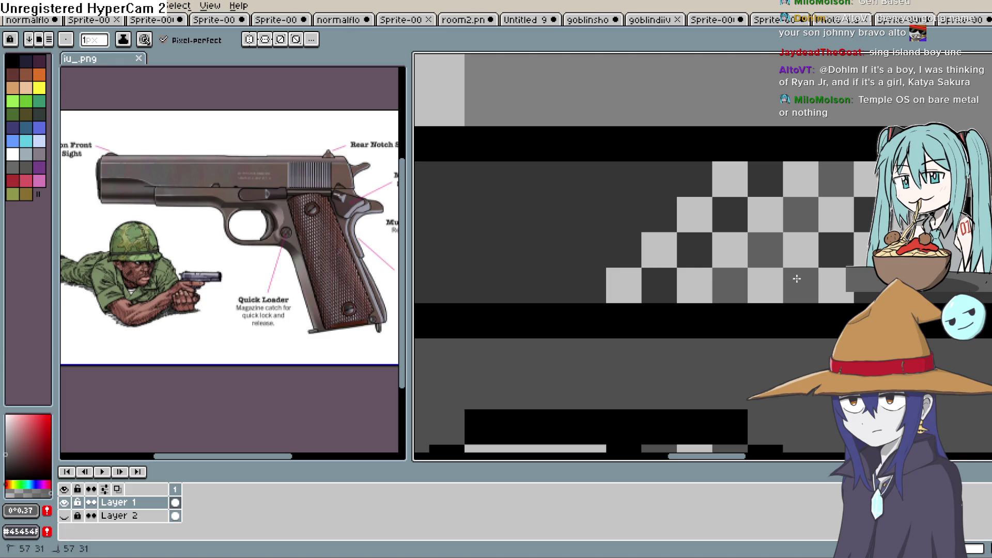
left_click(760, 178)
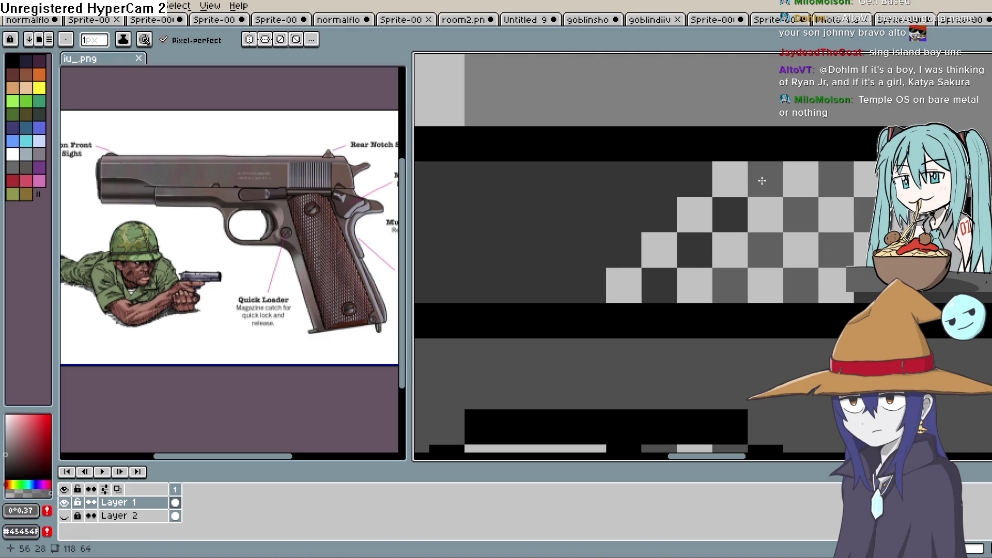
left_click(730, 212)
left_click(705, 245)
left_click(653, 287)
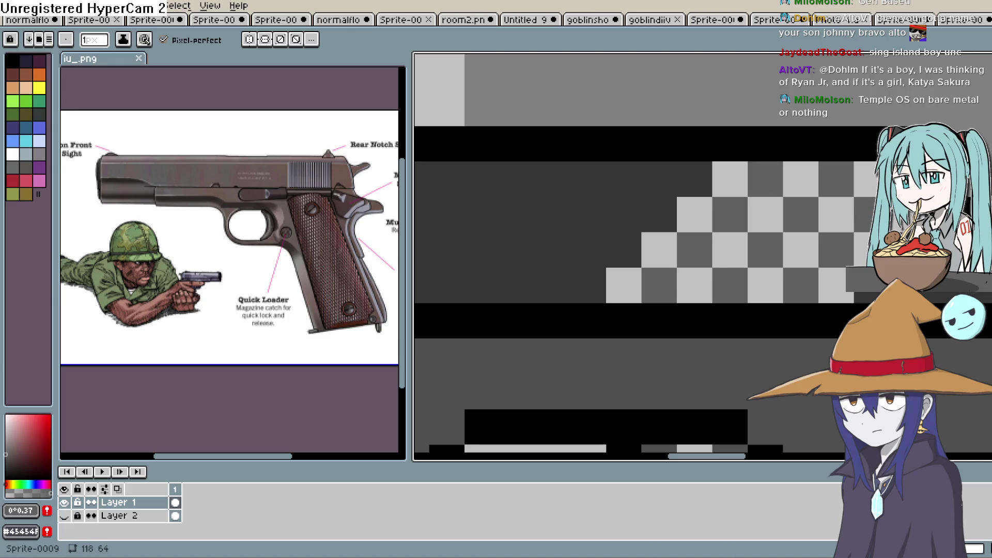
Step: Sample the dark grey #353535 and paint a diagonal of checker cells with it
left_click(647, 186, "alt")
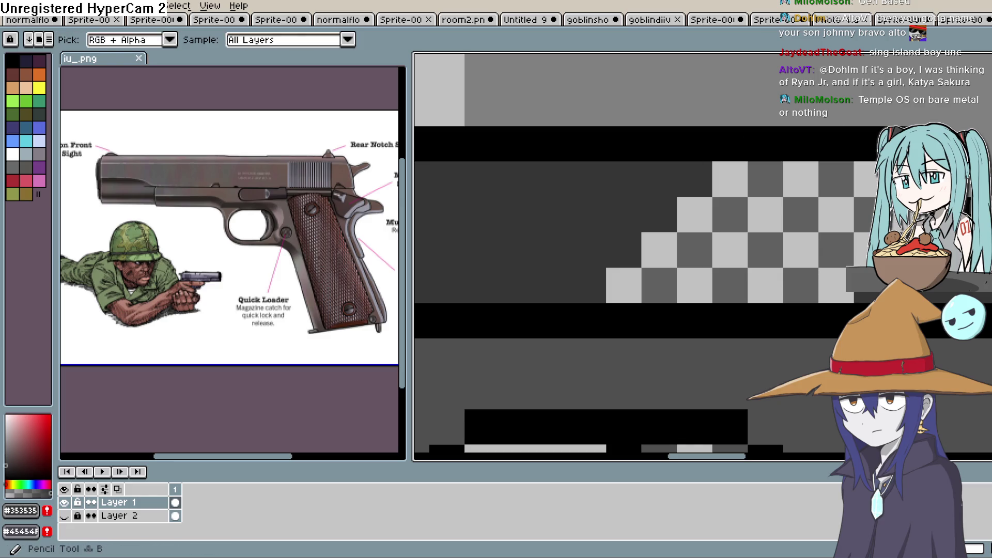
left_click(729, 178)
left_click(695, 215)
left_click(659, 248)
left_click(624, 285)
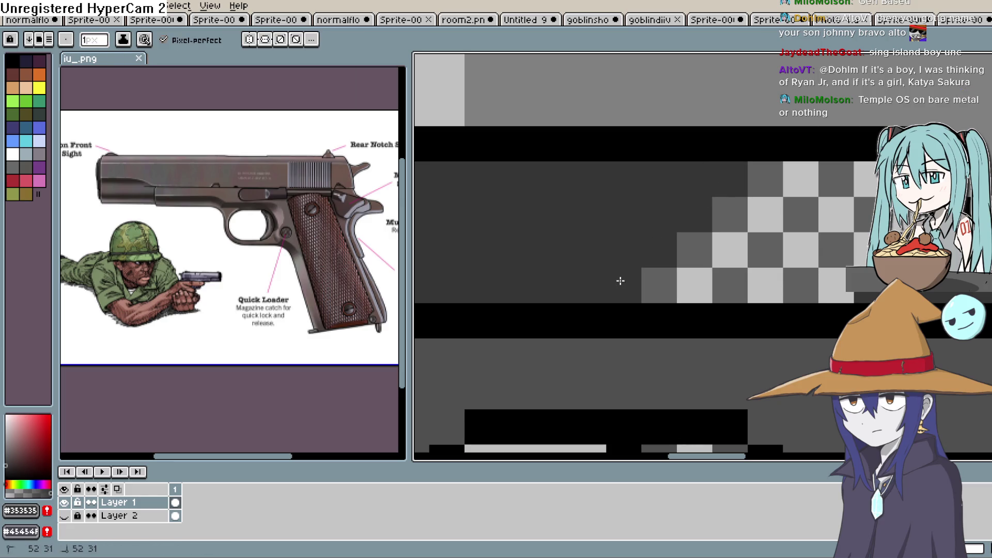
scroll(664, 225, "down", 2)
scroll(719, 214, "up", 4)
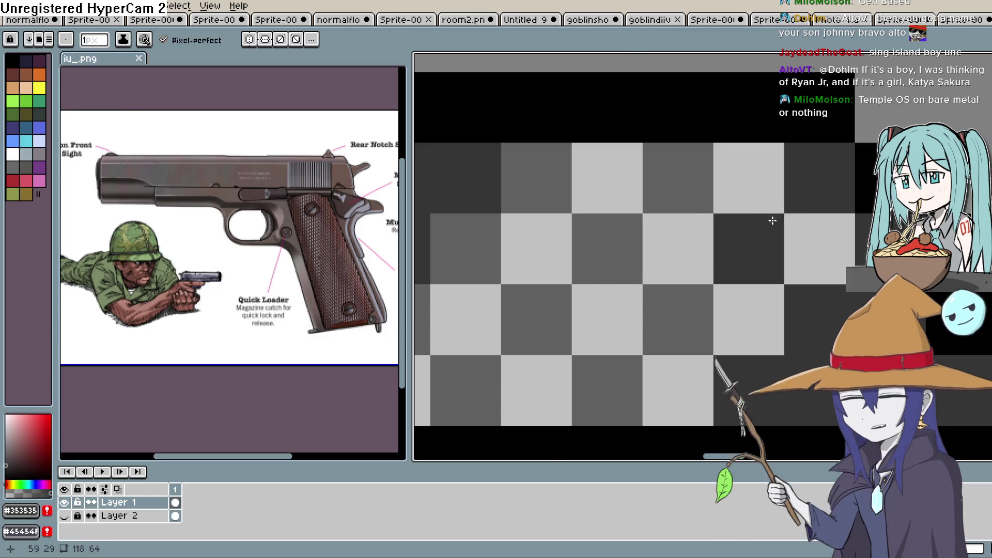
Step: Set a dark grey at 27% brightness and darken more dither cells diagonally
left_click_drag(664, 248, 772, 184)
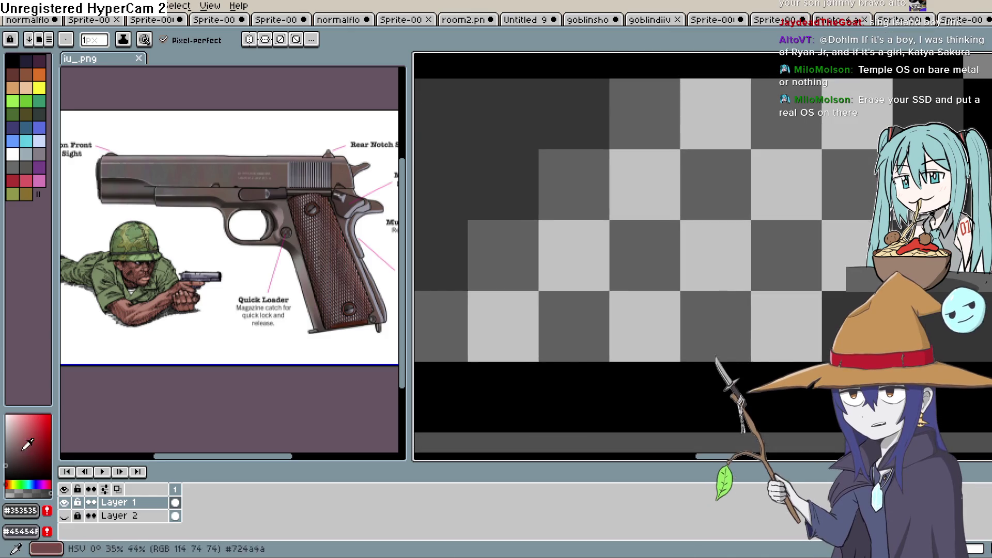
left_click(7, 467)
left_click(5, 460)
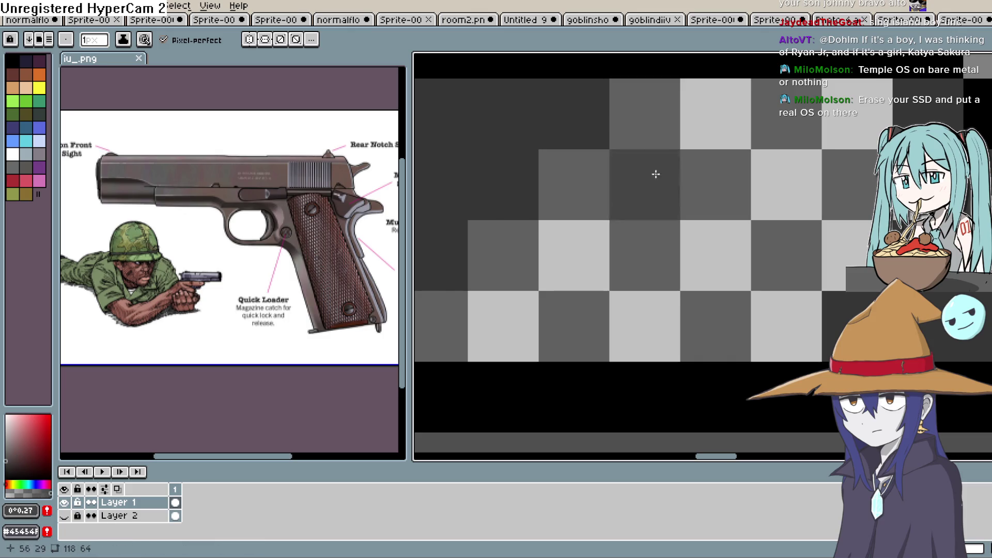
mouse_move(612, 189)
left_mouse_down()
mouse_move(595, 224)
mouse_move(703, 137)
mouse_move(804, 165)
mouse_move(863, 165)
mouse_move(859, 243)
mouse_move(773, 333)
mouse_move(660, 301)
mouse_move(493, 333)
left_mouse_up()
scroll(493, 333, "up", 3)
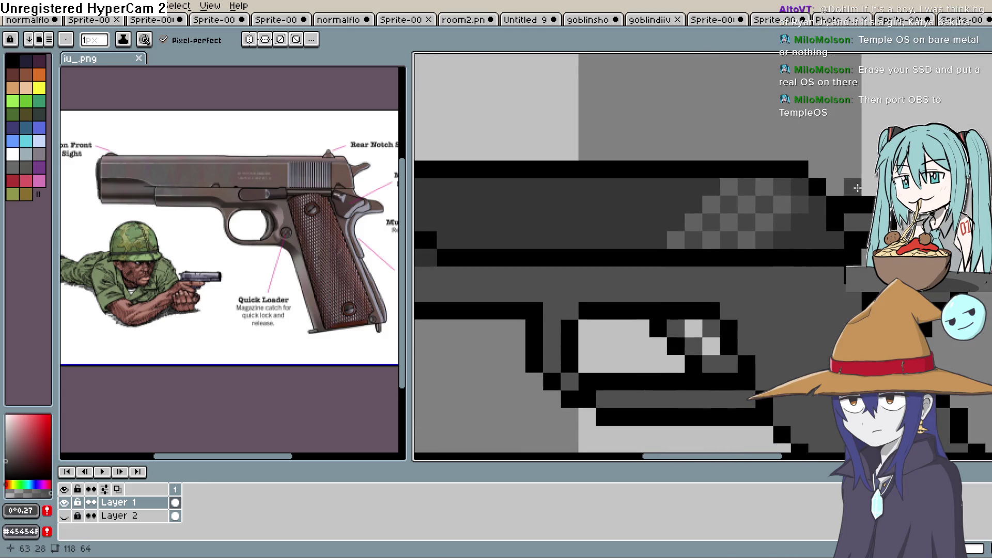
left_click(693, 204)
left_click(676, 222)
left_click(643, 244)
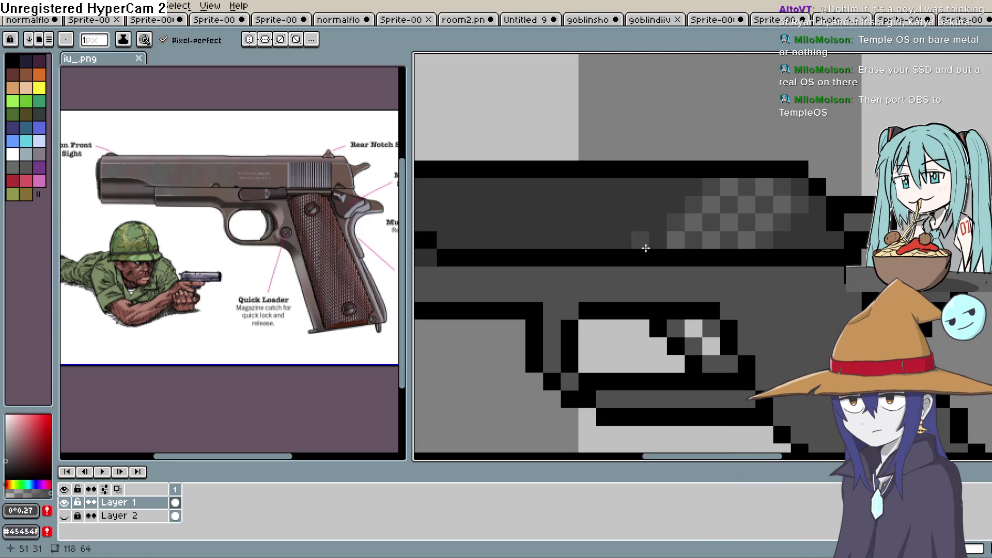
left_click(693, 221)
scroll(672, 237, "down", 3)
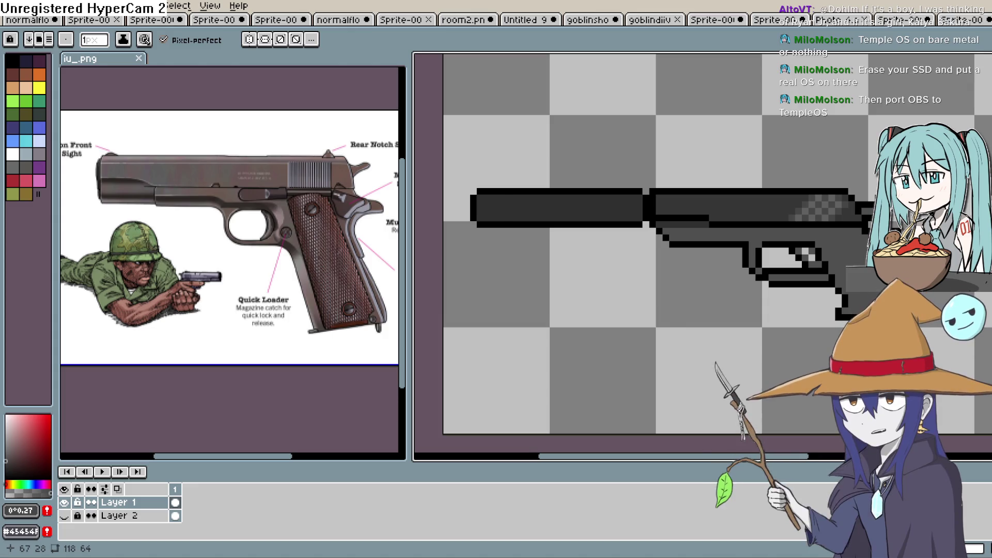
scroll(878, 243, "up", 4)
Step: Marquee-select the dither patch, move it two pixels left, commit and deselect
key("m")
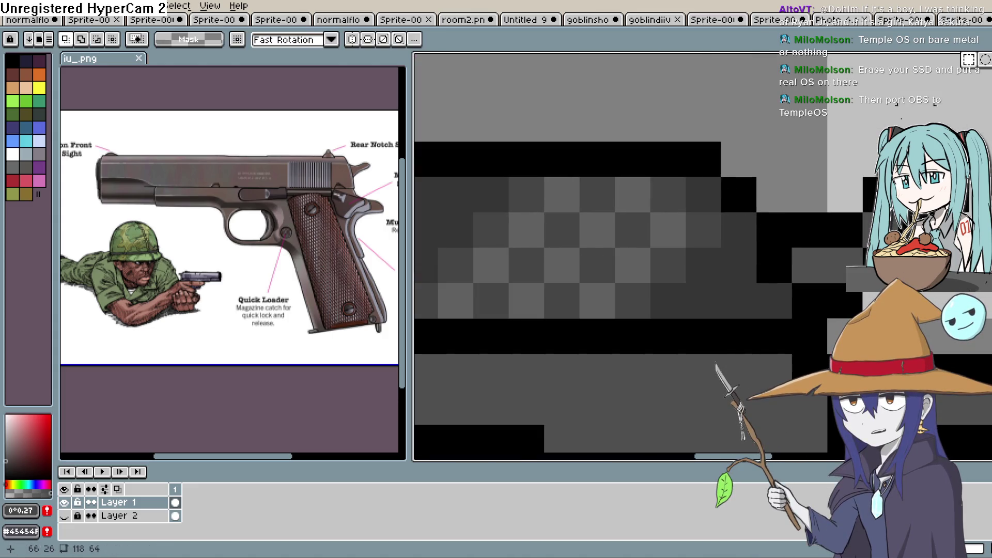
mouse_move(704, 195)
left_mouse_down()
mouse_move(598, 265)
mouse_move(418, 305)
mouse_move(509, 299)
left_mouse_up()
left_click_drag(666, 261, 591, 264)
key("Return")
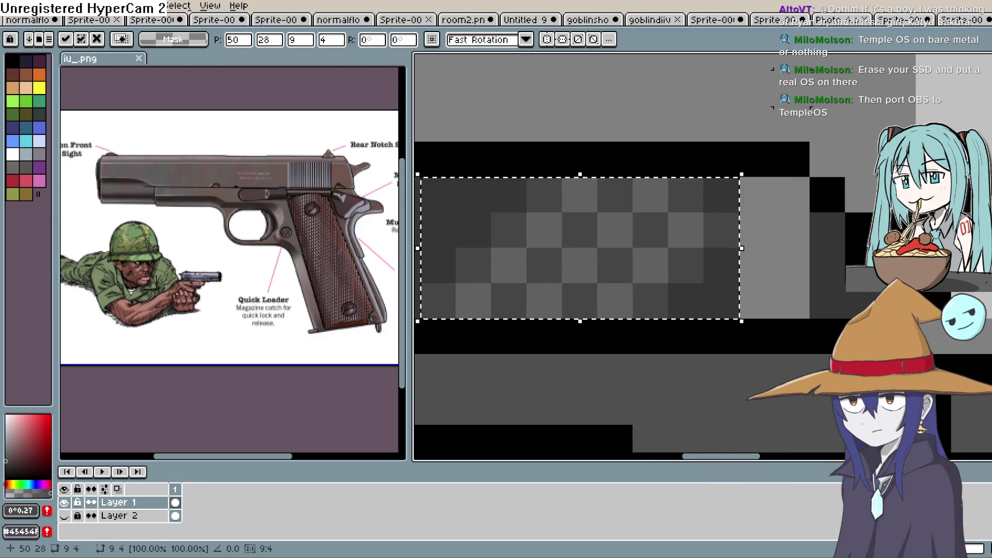
key("ctrl+d")
key("i")
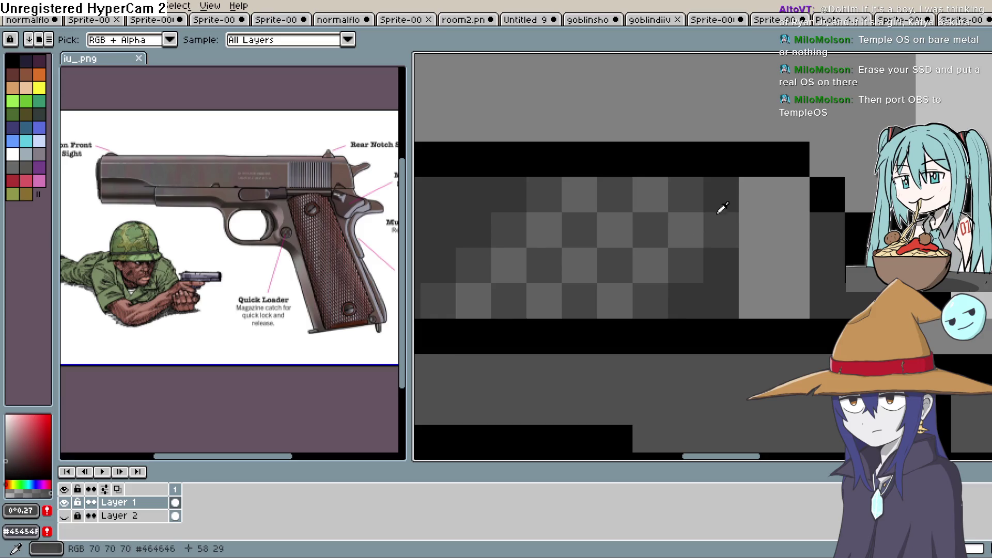
Step: Bucket-fill the light block with darker grey and add two lighter checker pixels
key("g")
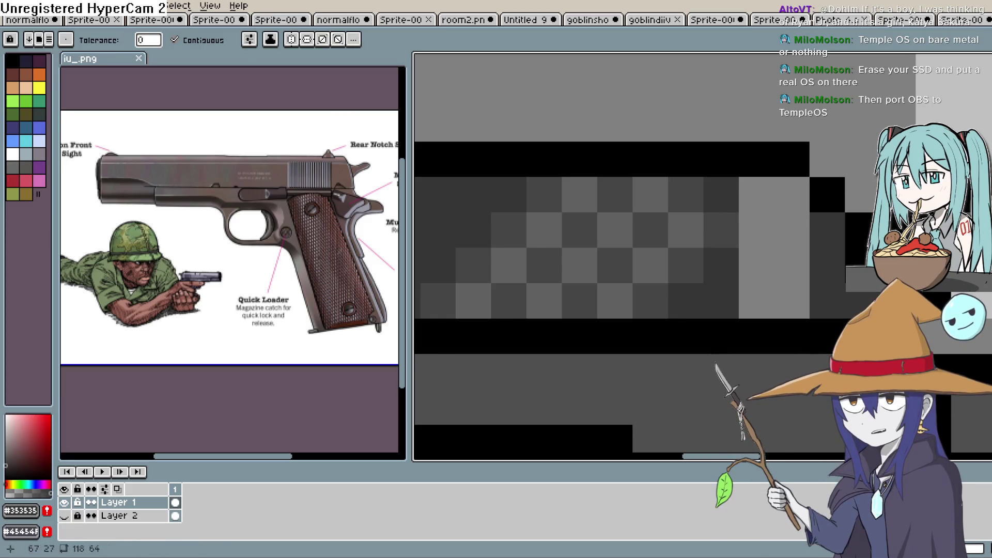
left_click(791, 246)
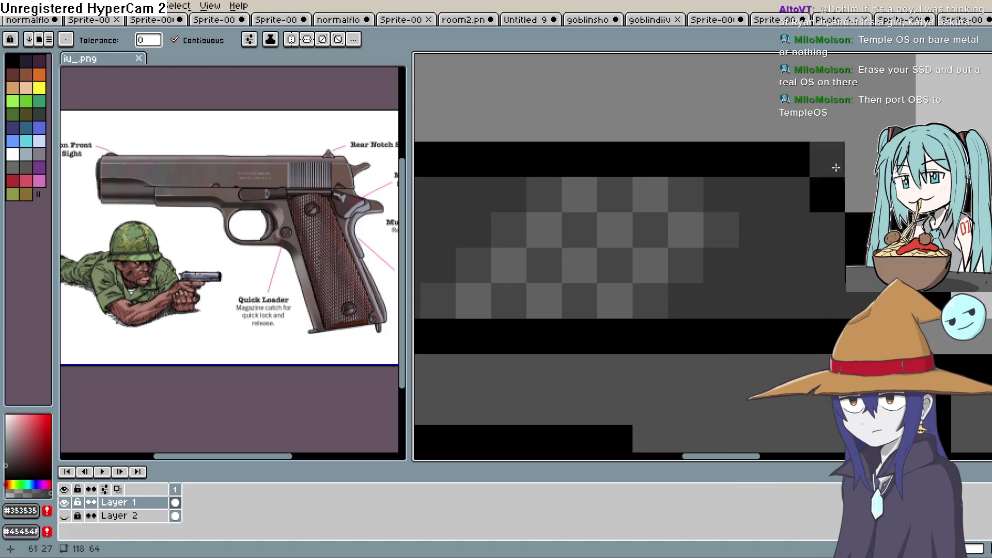
key("b")
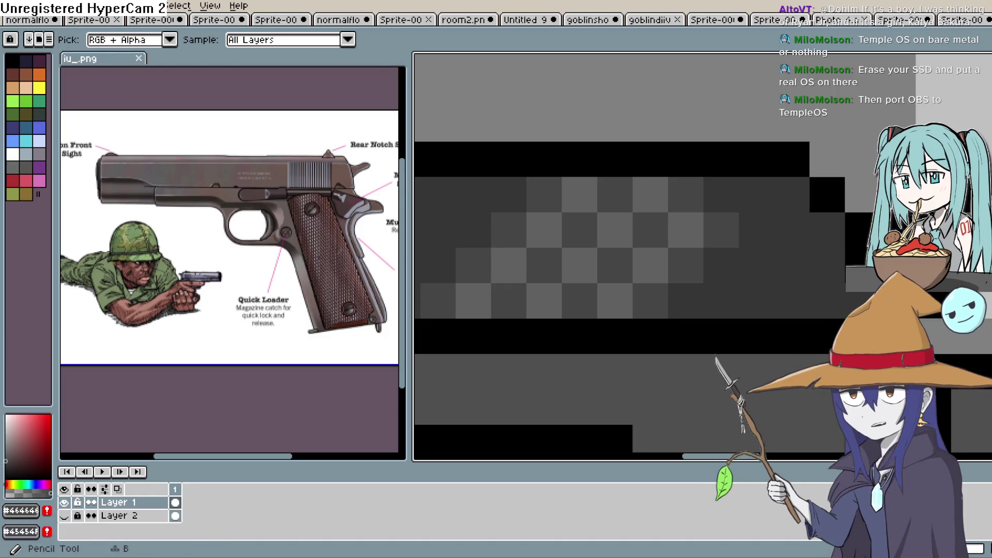
left_click(742, 217)
left_click(748, 200)
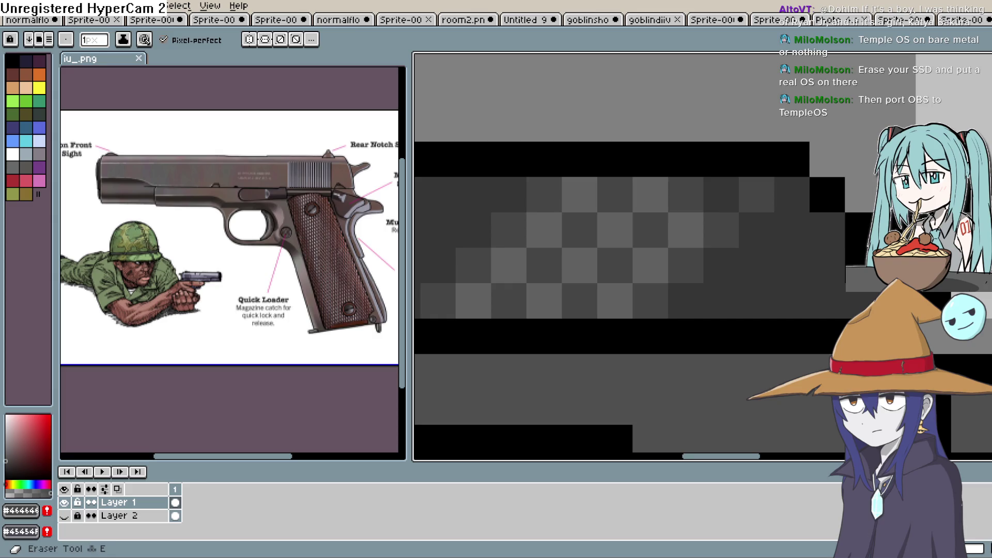
key("i")
key("b")
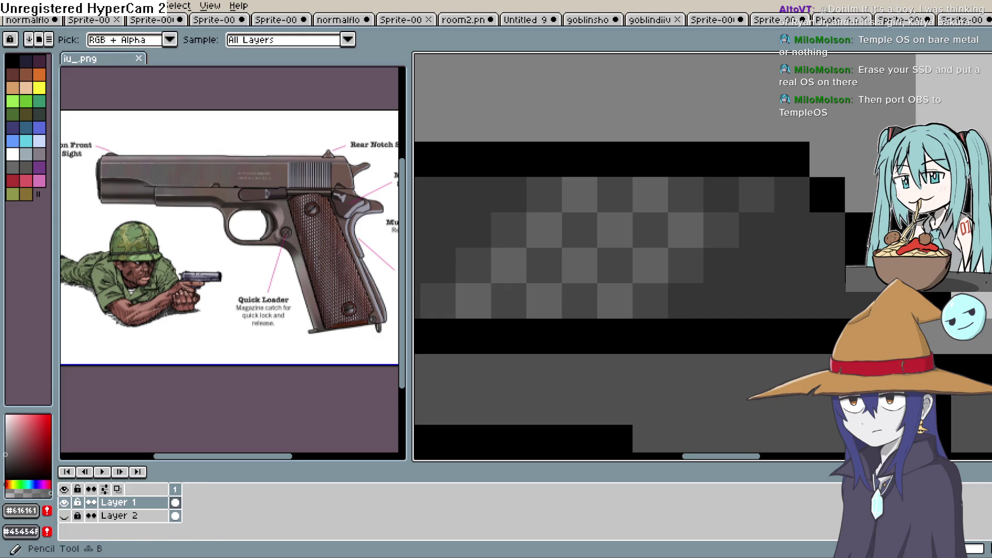
Step: Sample the #4F4F4F grey and touch up pixels beneath the slide at the gun's rear
scroll(720, 264, "down", 1)
scroll(720, 264, "down", 1)
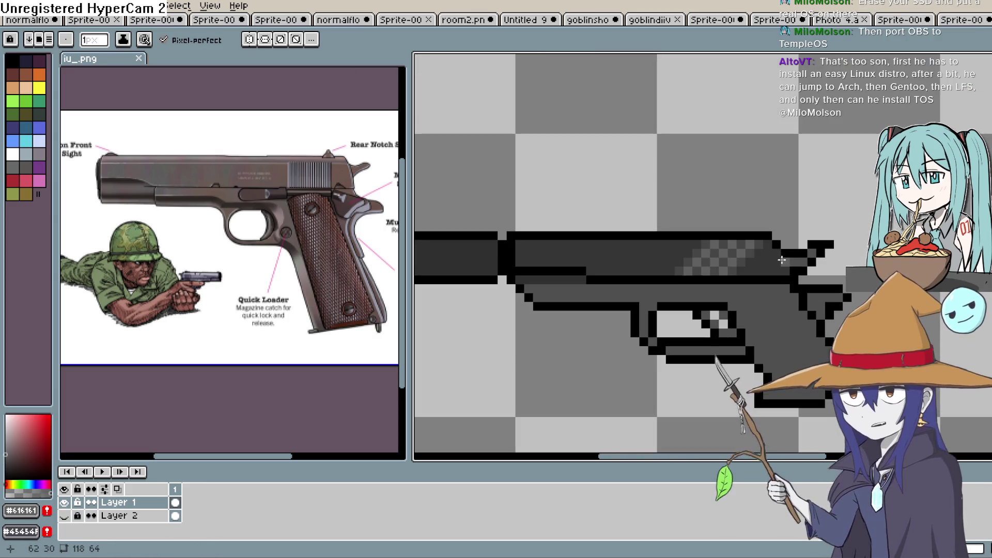
scroll(836, 265, "down", 1)
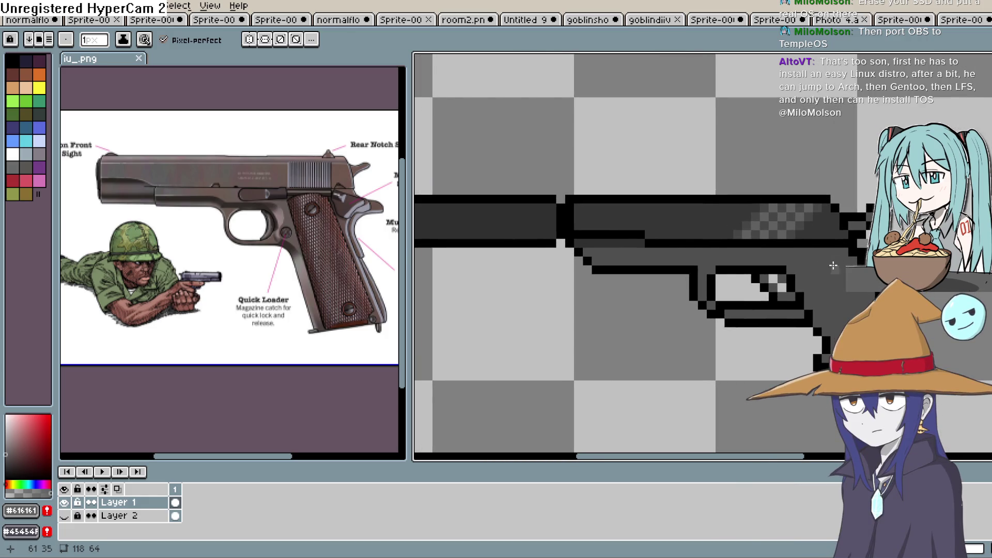
scroll(784, 252, "up", 2)
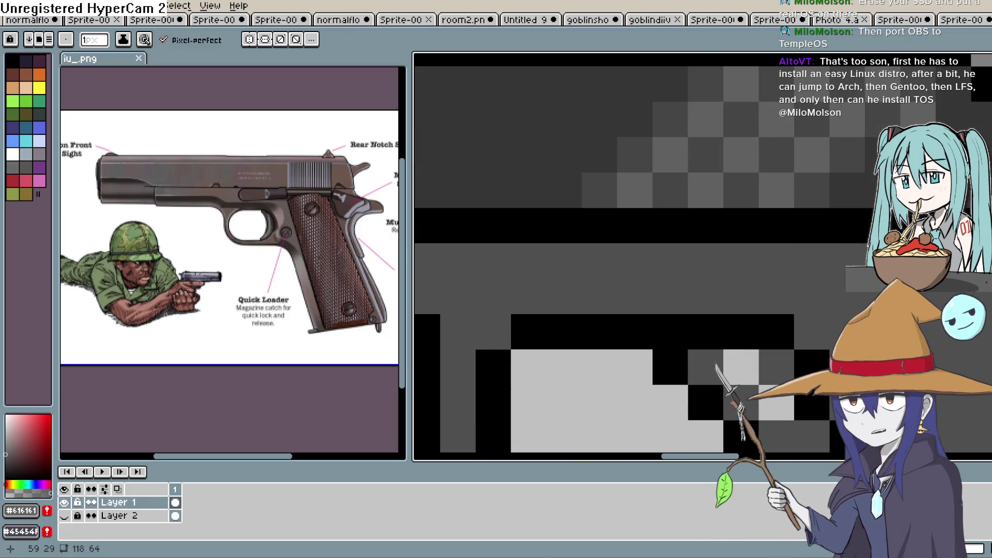
key("i")
scroll(692, 232, "down", 2)
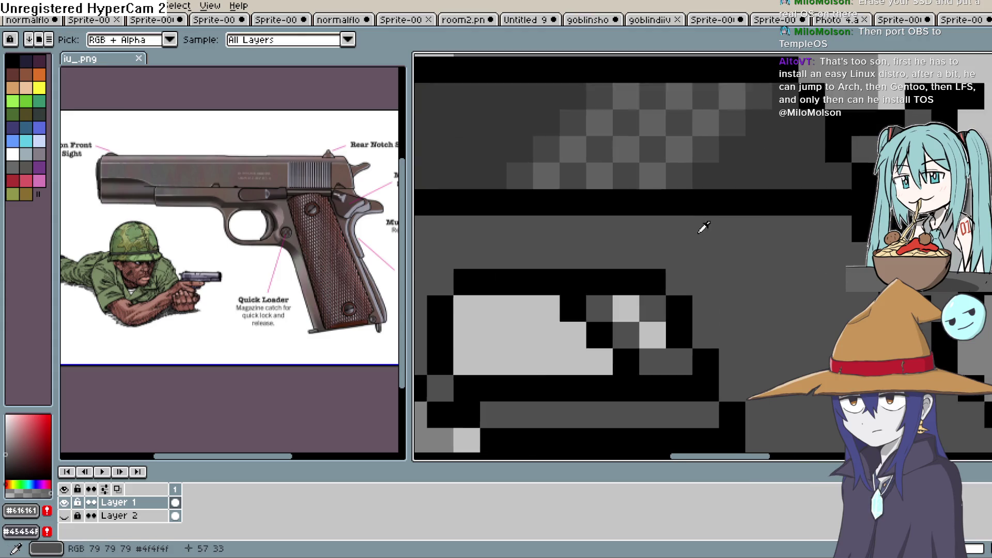
scroll(692, 228, "left", 2)
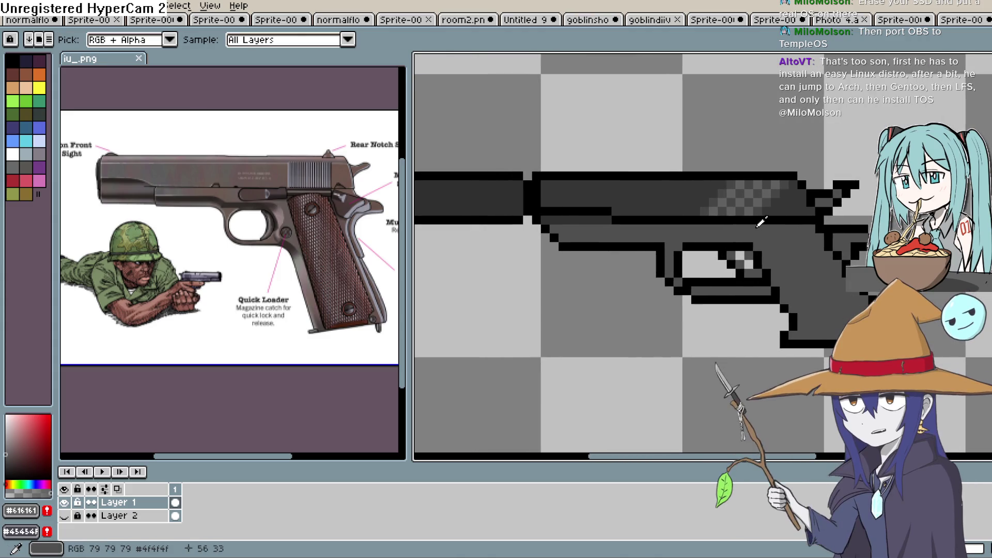
left_click(568, 197)
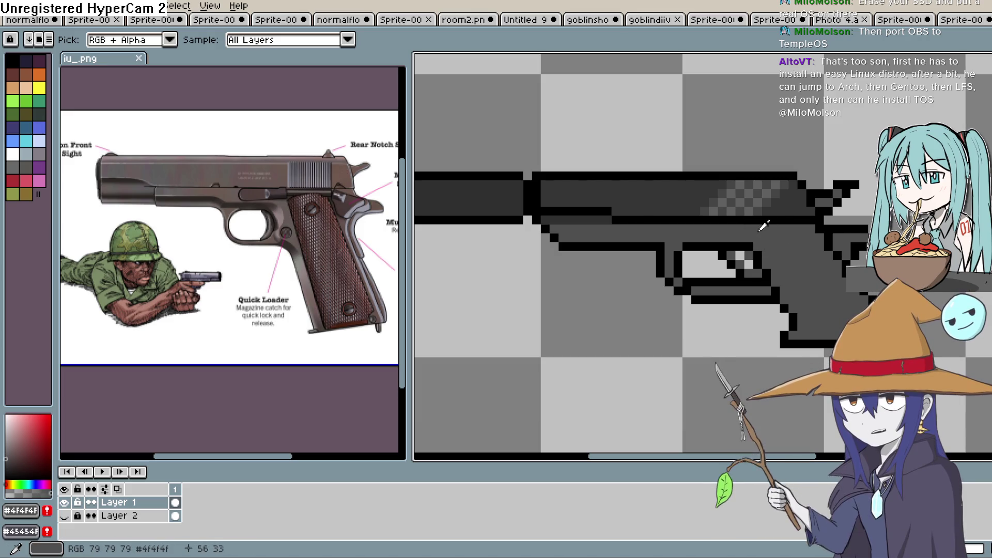
key("b")
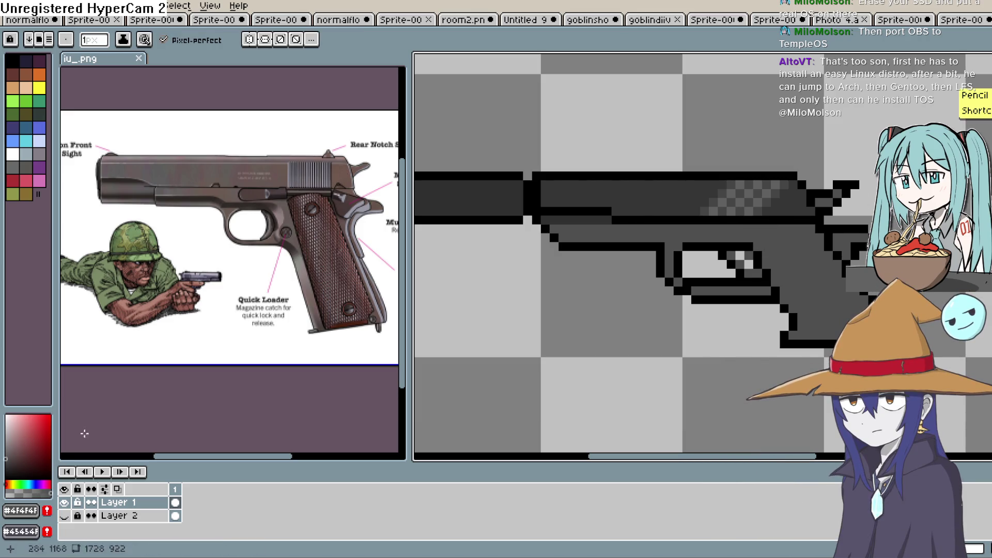
scroll(666, 290, "down", 2)
left_click_drag(665, 291, 719, 296)
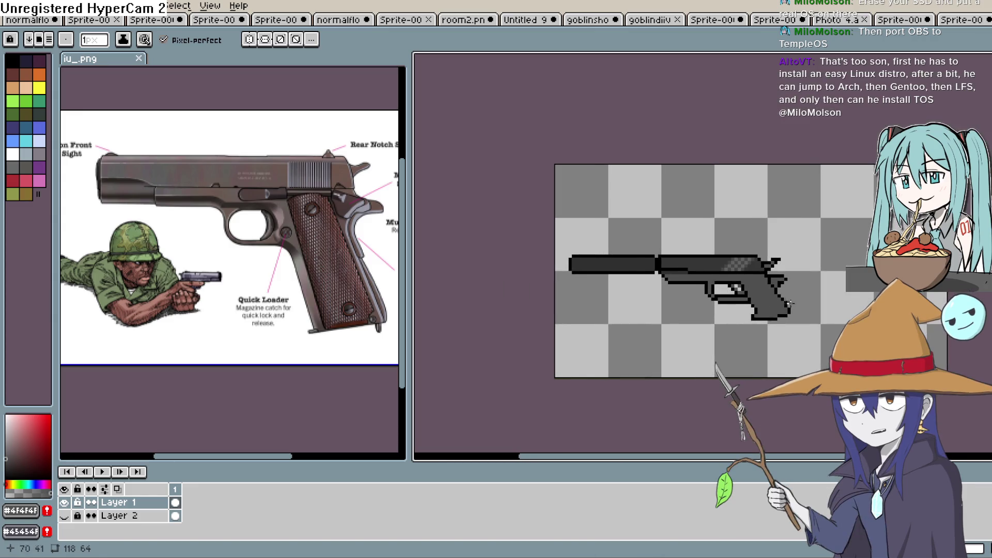
scroll(756, 308, "up", 3)
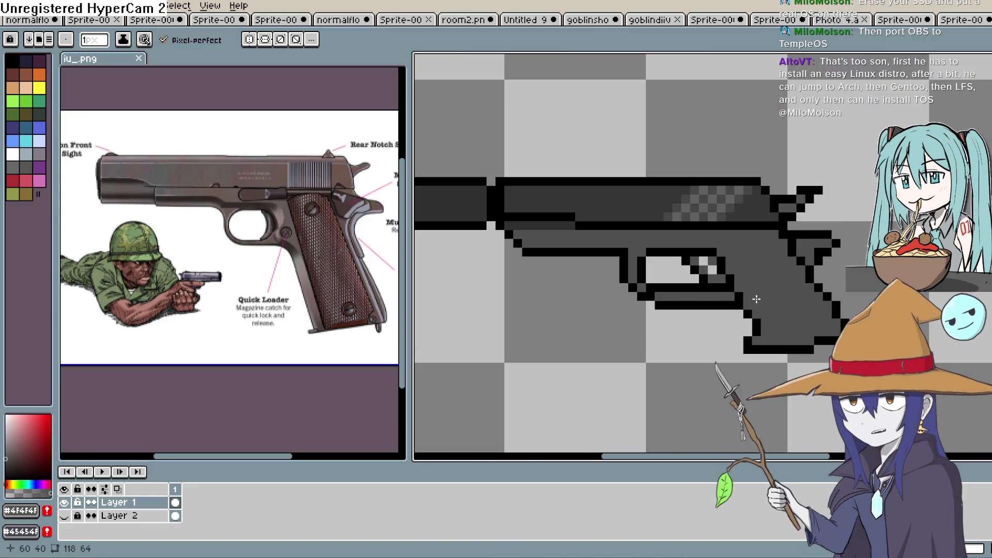
mouse_move(542, 283)
left_mouse_down()
mouse_move(658, 288)
mouse_move(611, 283)
left_mouse_up()
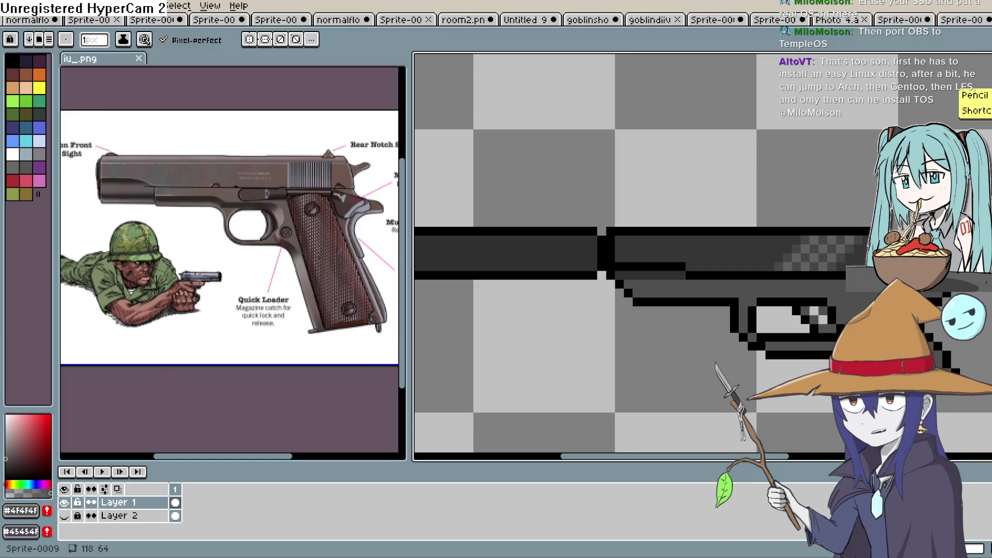
left_click(557, 390, "alt")
scroll(611, 328, "right", 1)
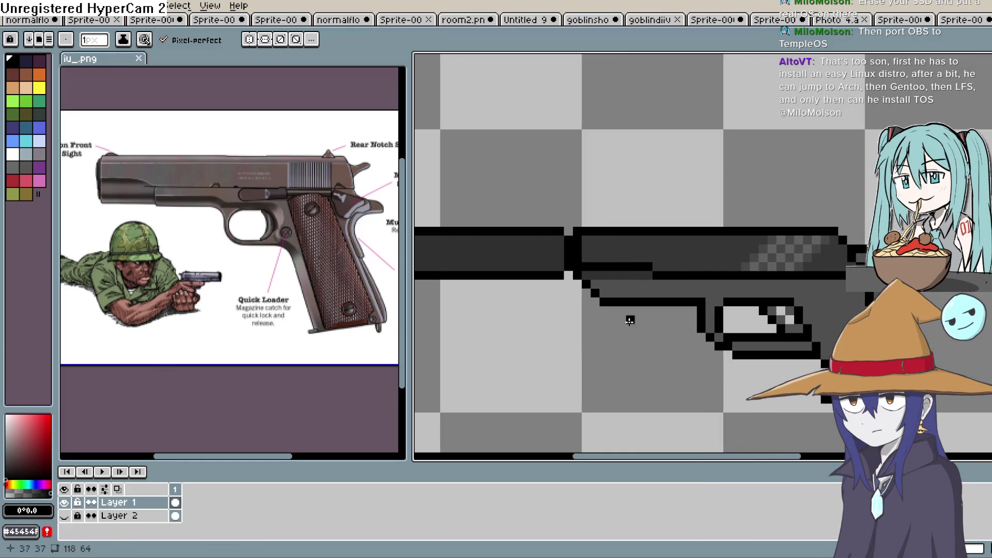
left_click_drag(660, 275, 658, 293)
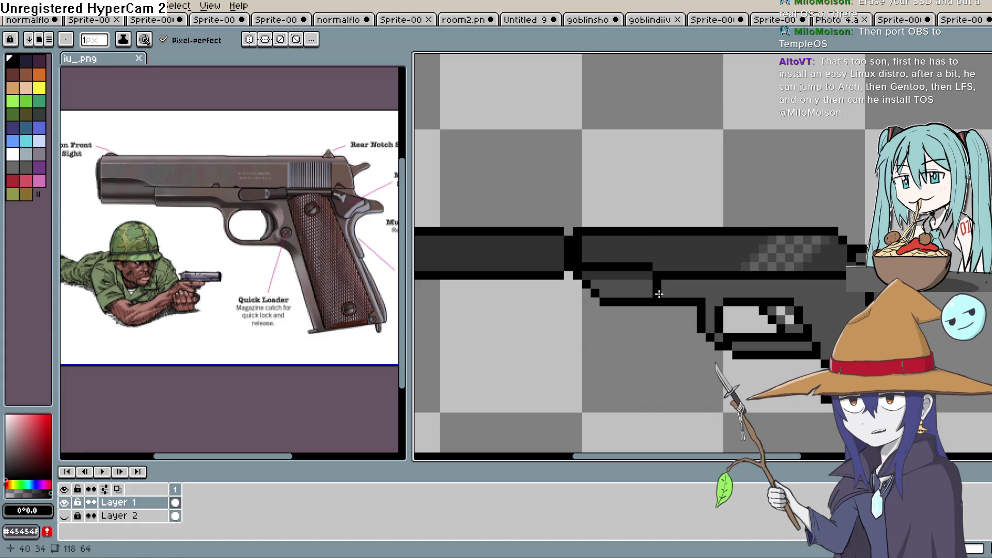
Step: Pick #303030 from the gun and draw a dark line along row 34 beneath the slide
key("d")
key("alt")
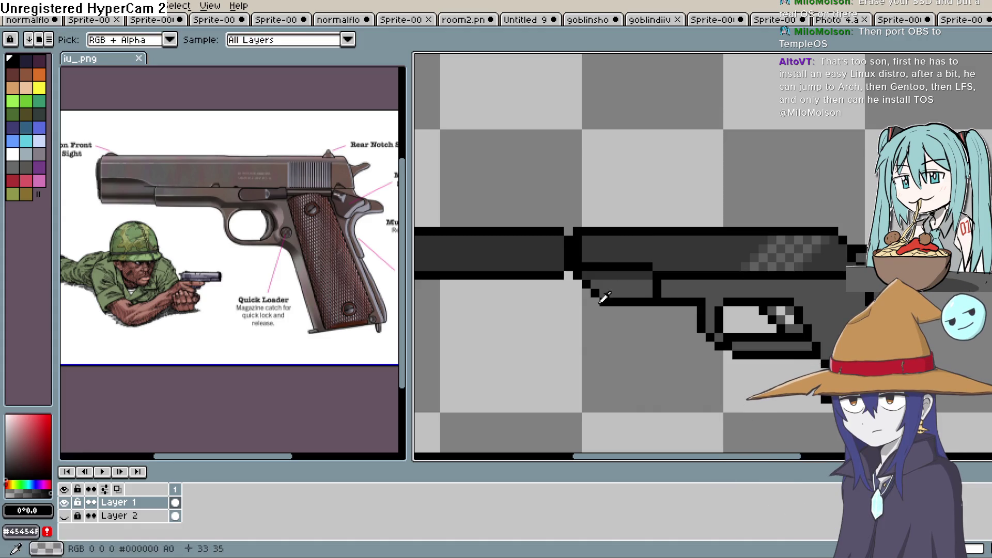
left_click(640, 272, "alt")
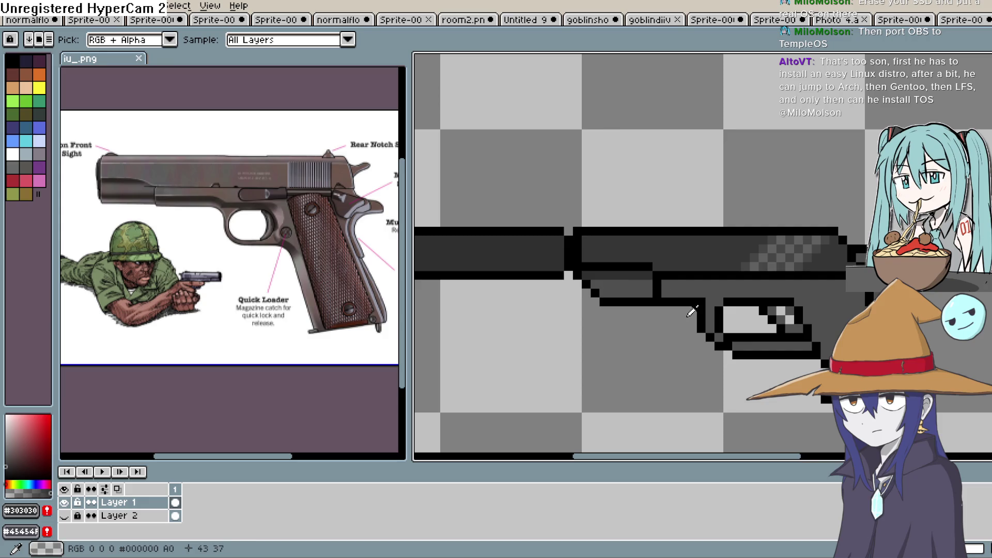
scroll(646, 297, "up", 5)
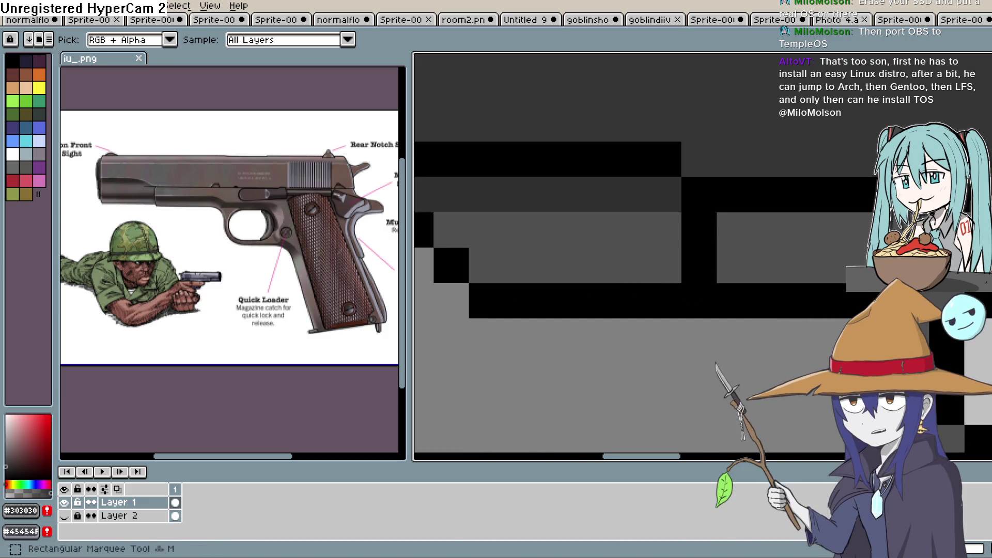
left_click(764, 239)
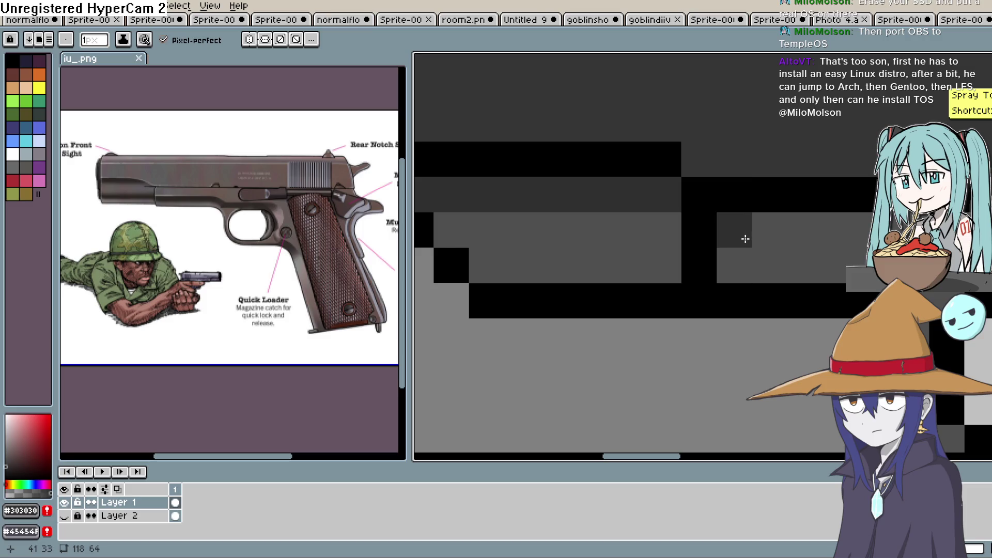
scroll(749, 242, "up", 1)
scroll(748, 242, "right", 5)
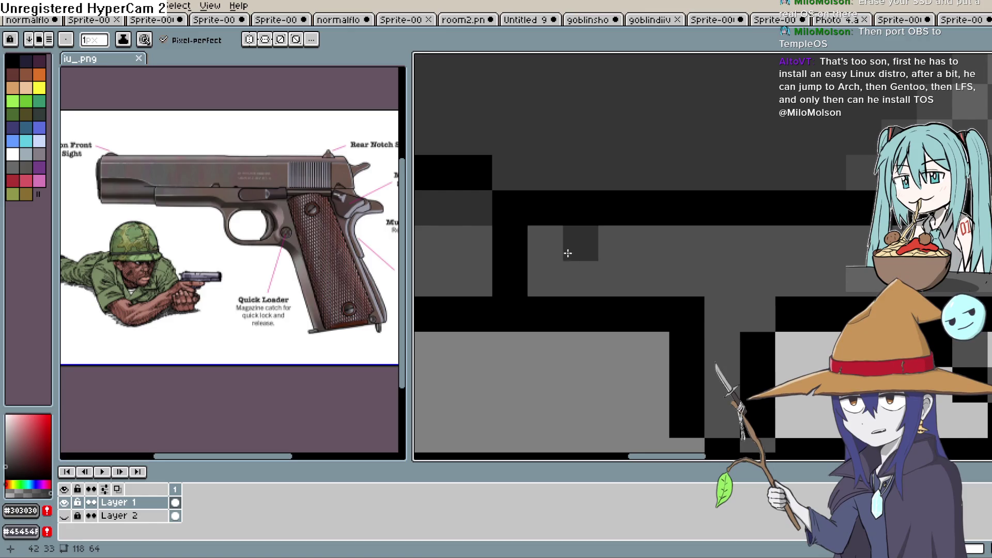
scroll(553, 255, "down", 2)
left_click_drag(531, 257, 833, 251)
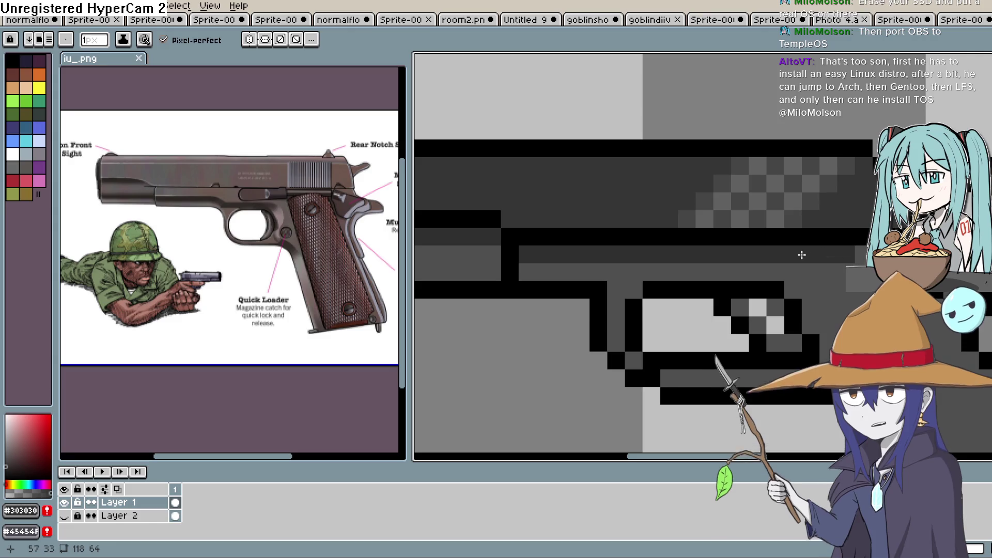
key("ctrl+z")
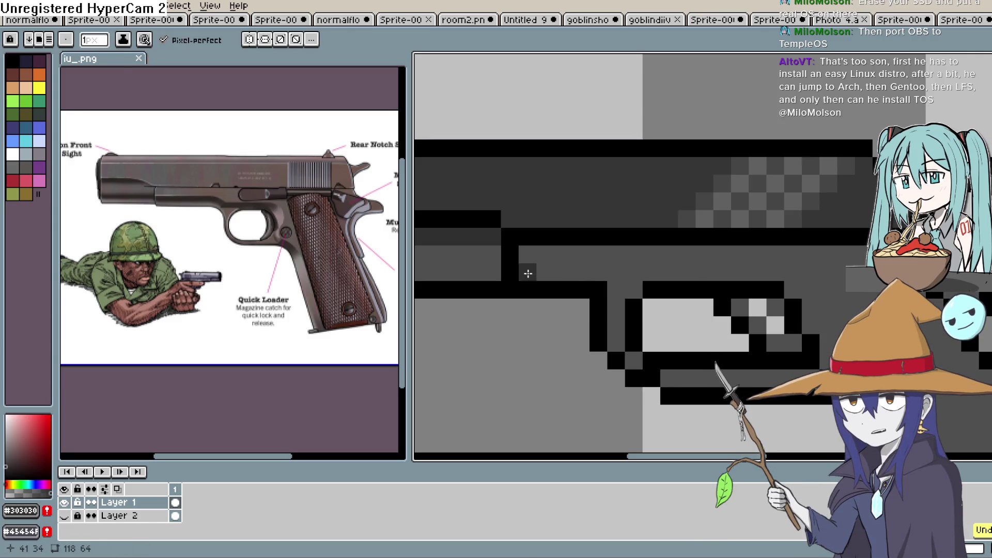
left_click_drag(525, 270, 590, 275)
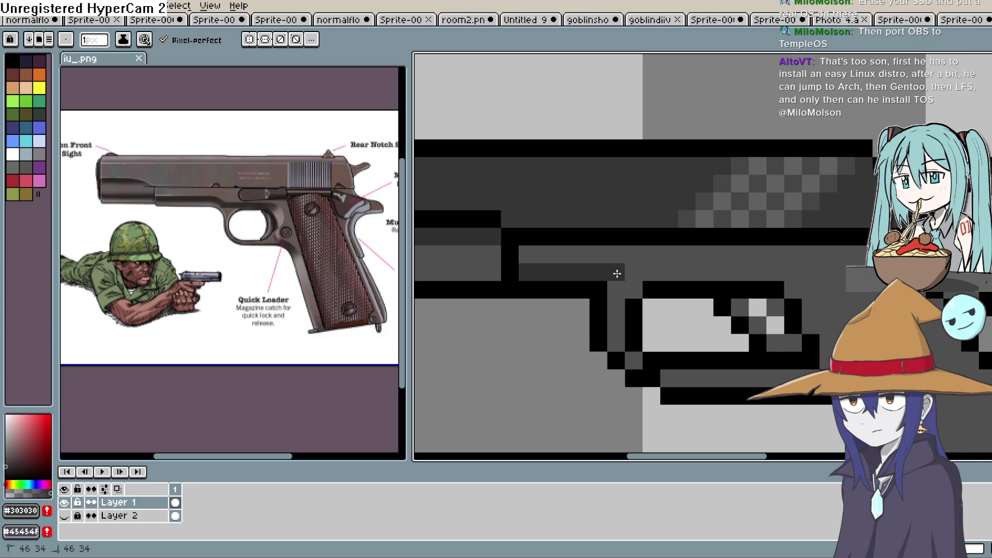
left_click_drag(709, 276, 773, 277)
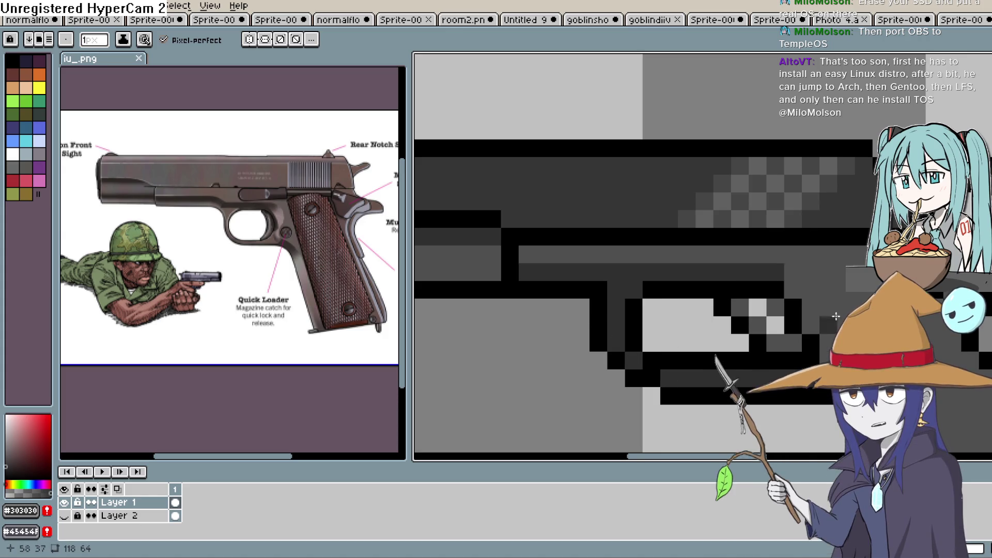
scroll(836, 321, "down", 2)
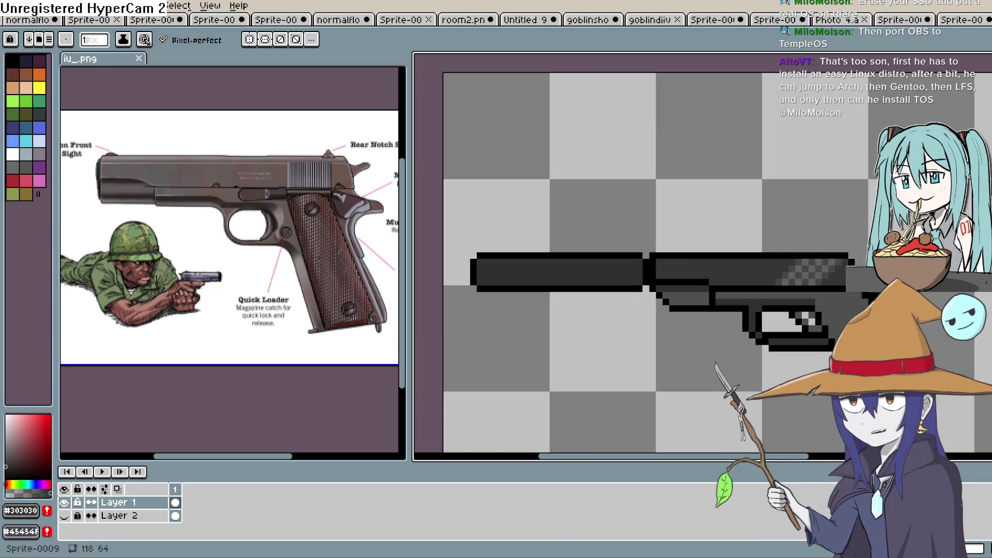
Step: Undo the last pencil stroke on the pistol
key("i")
scroll(836, 310, "up", 1)
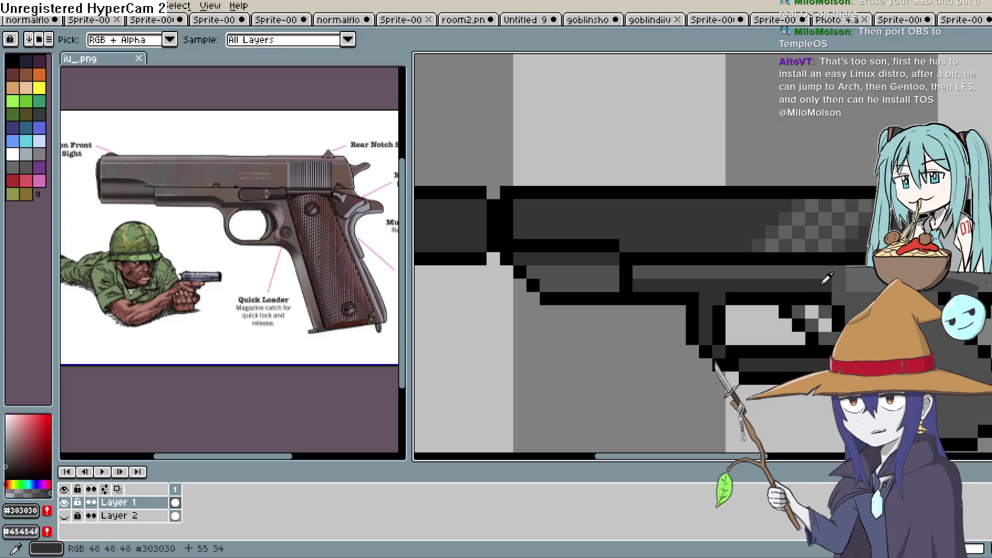
left_click_drag(868, 288, 829, 290)
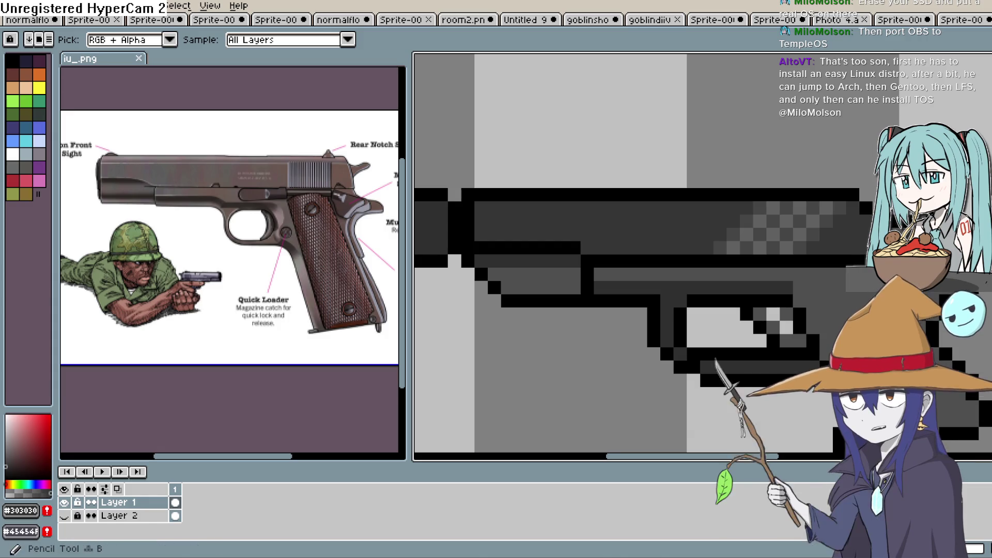
key("b")
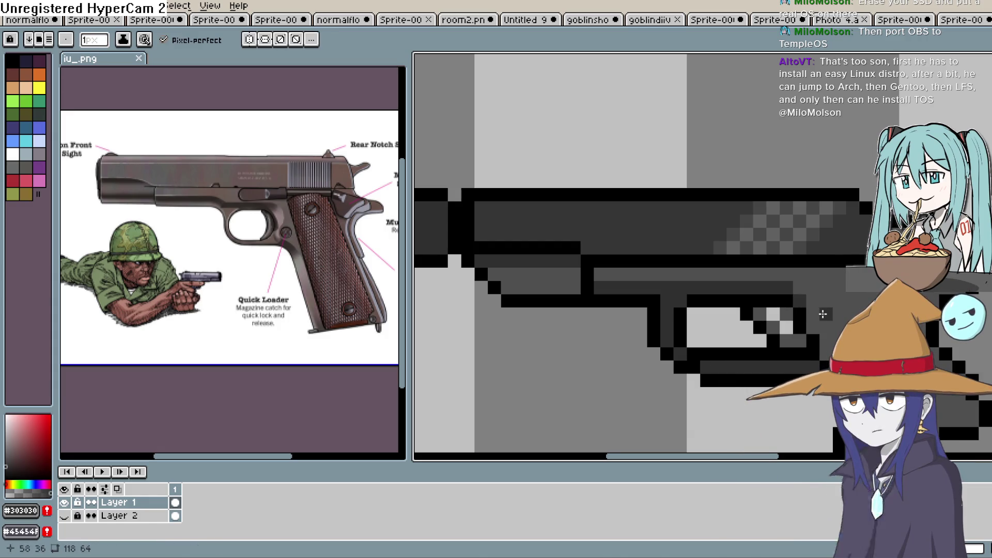
key("ctrl+z")
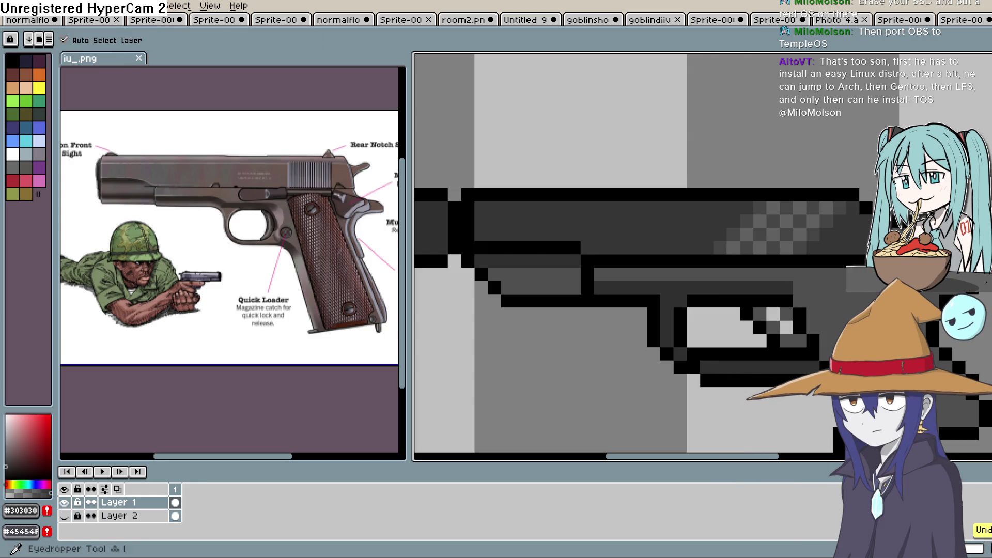
Step: Choose a slightly lighter mid grey in the colour box as the drawing colour
key("i")
left_click(9, 445)
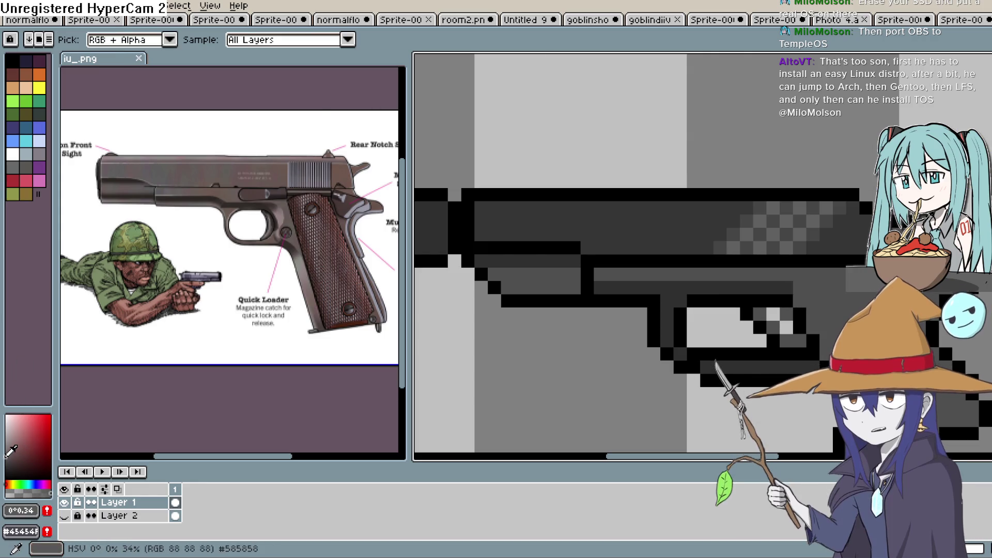
left_click(9, 443)
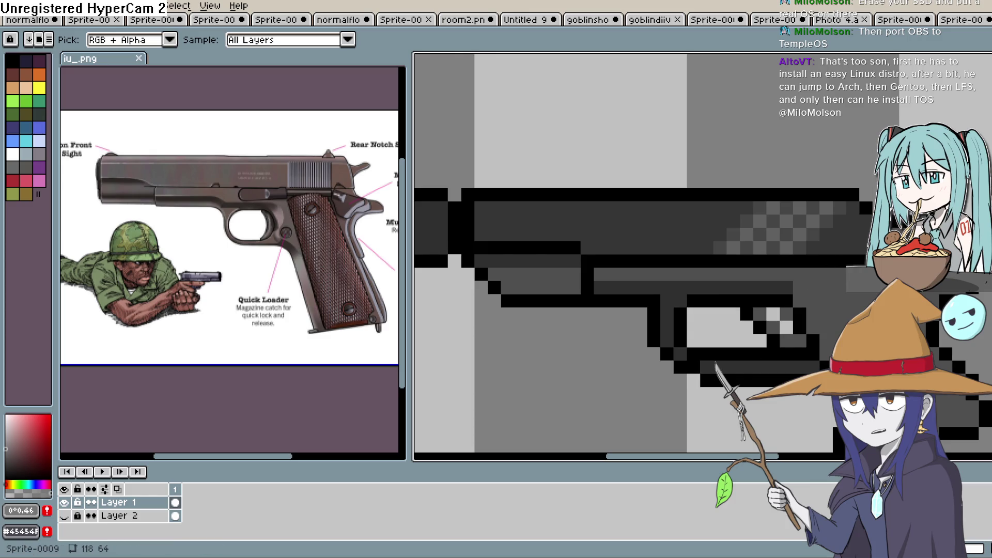
key("b")
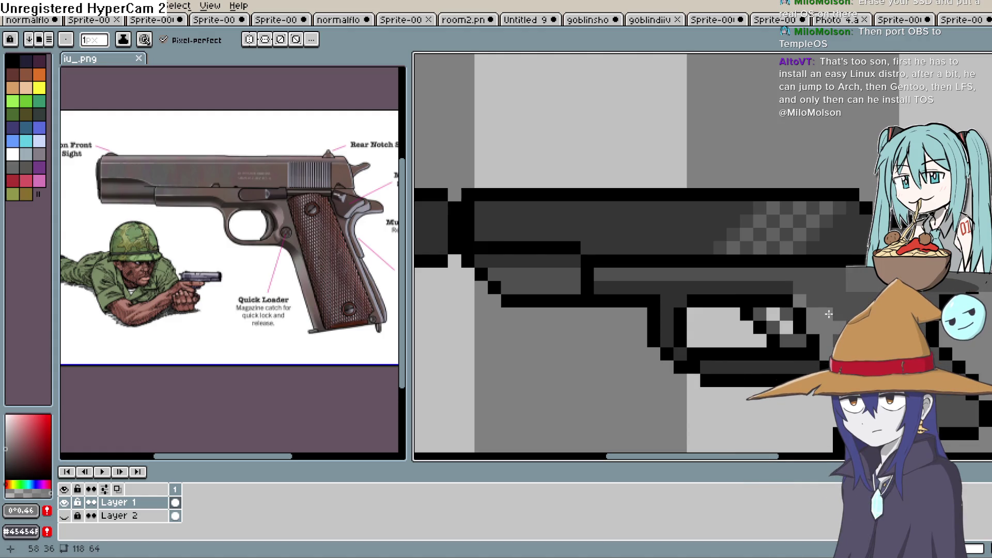
key("alt")
key("alt")
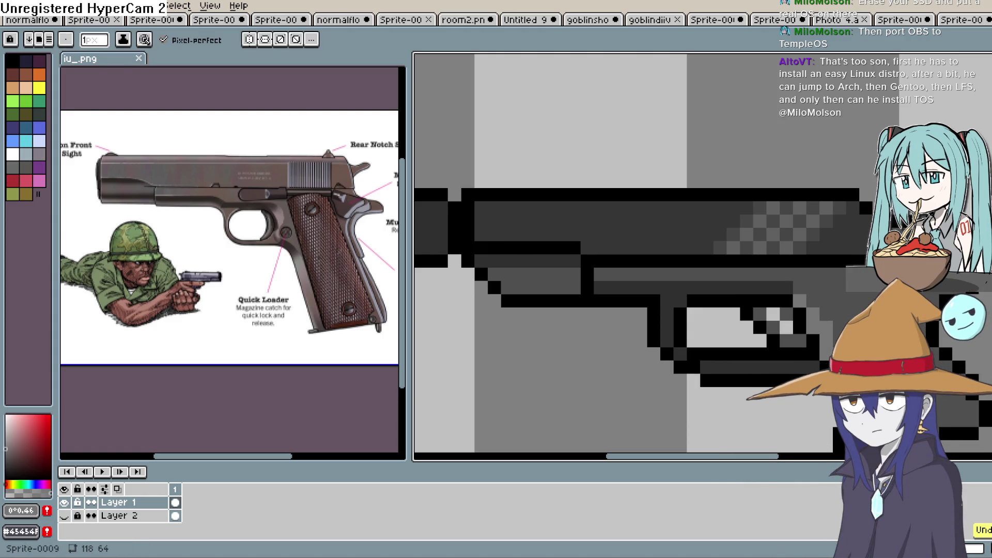
key("i")
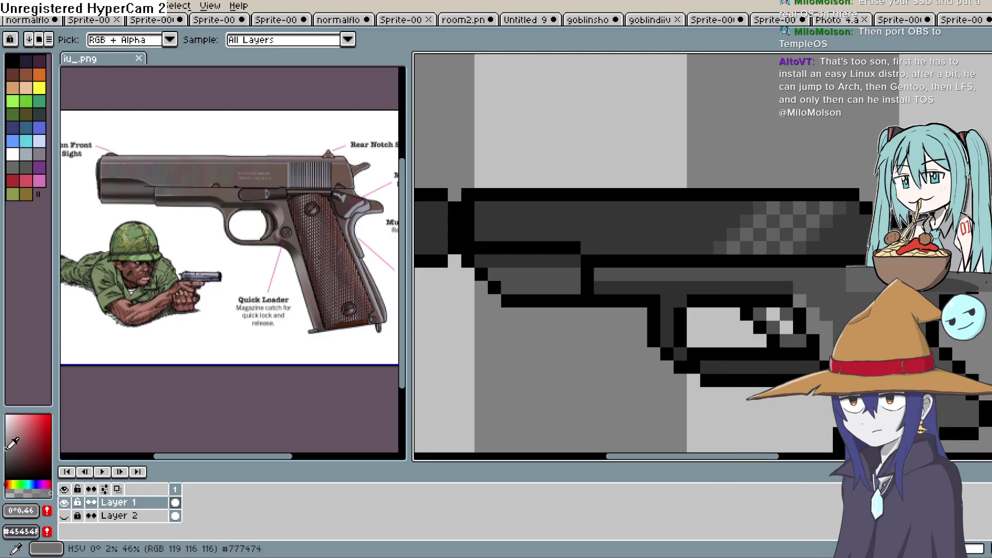
left_click(42, 481)
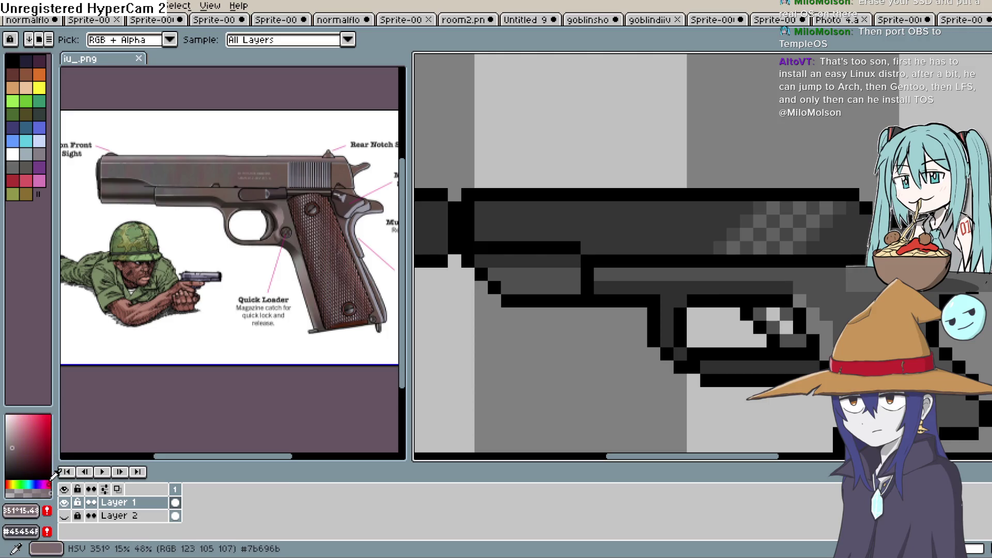
Step: Mix a dark reddish brown in the colour selector for the grip
left_click(9, 484)
left_click(40, 431)
left_click(24, 451)
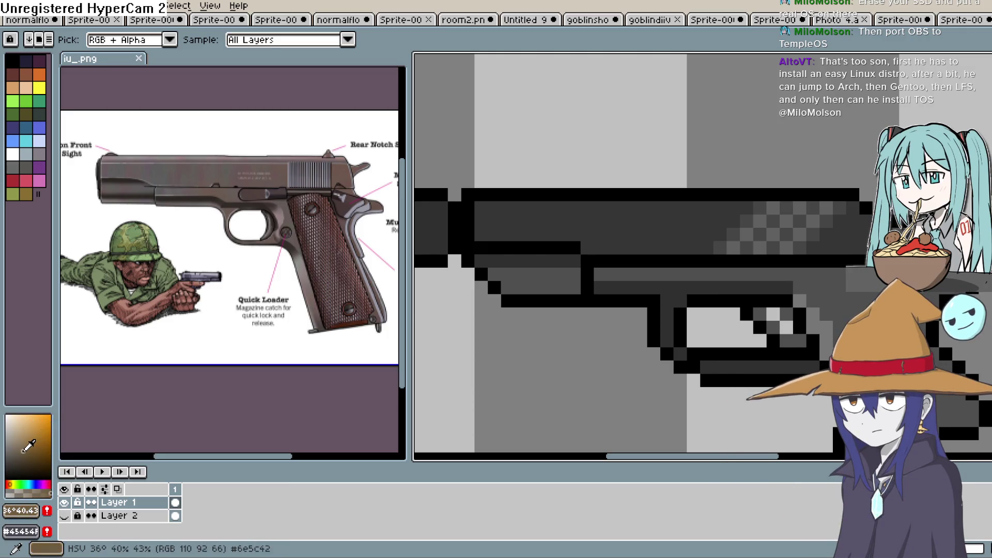
left_click_drag(19, 449, 15, 460)
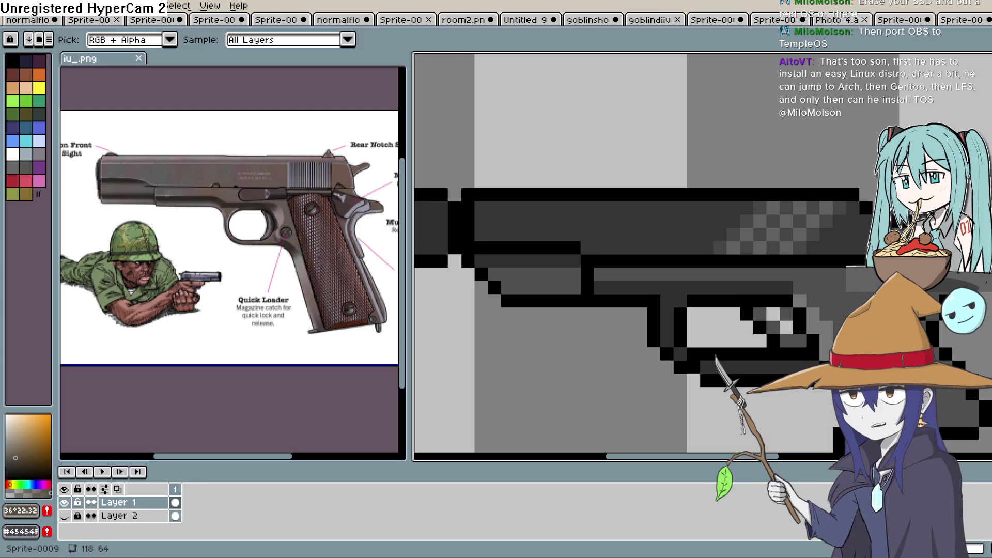
key("b")
left_click_drag(860, 285, 692, 256)
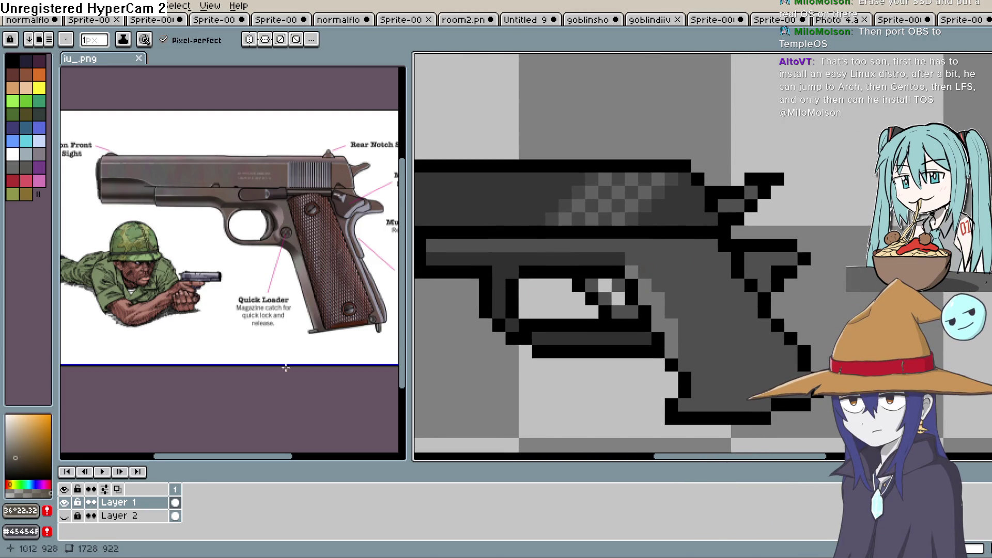
left_click(12, 484)
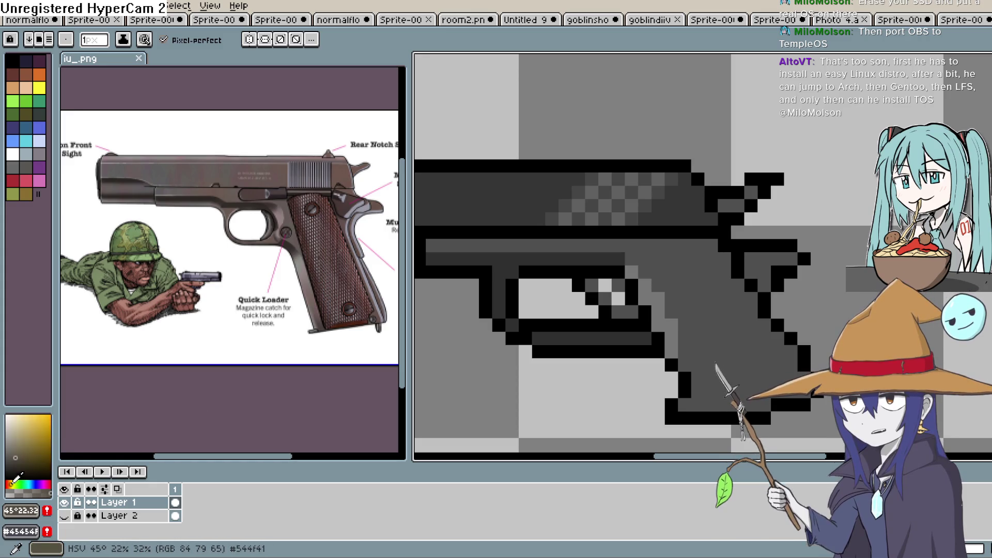
left_click(9, 484)
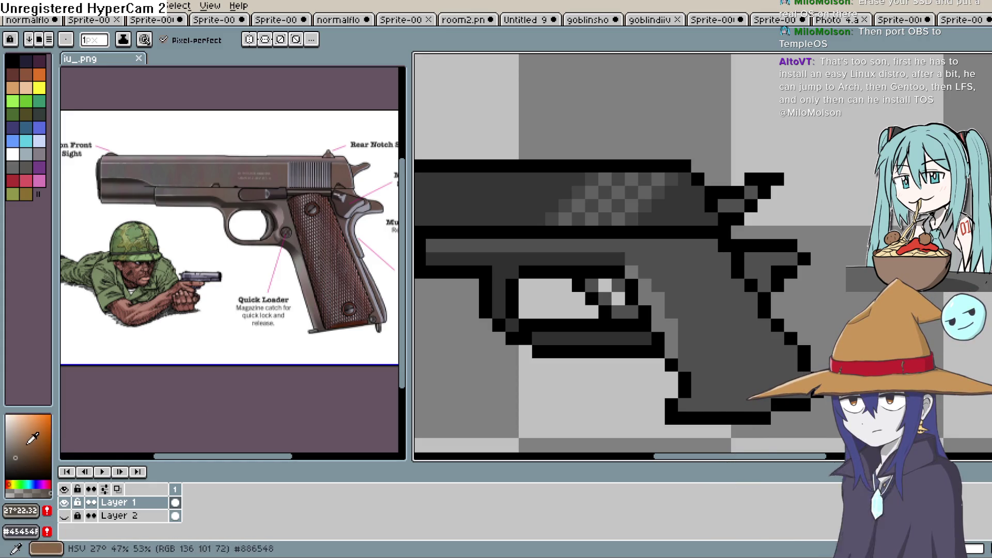
left_click(19, 464)
Step: Outline the grip's top and bottom edges in brown and bucket-fill the grip
left_click(666, 307)
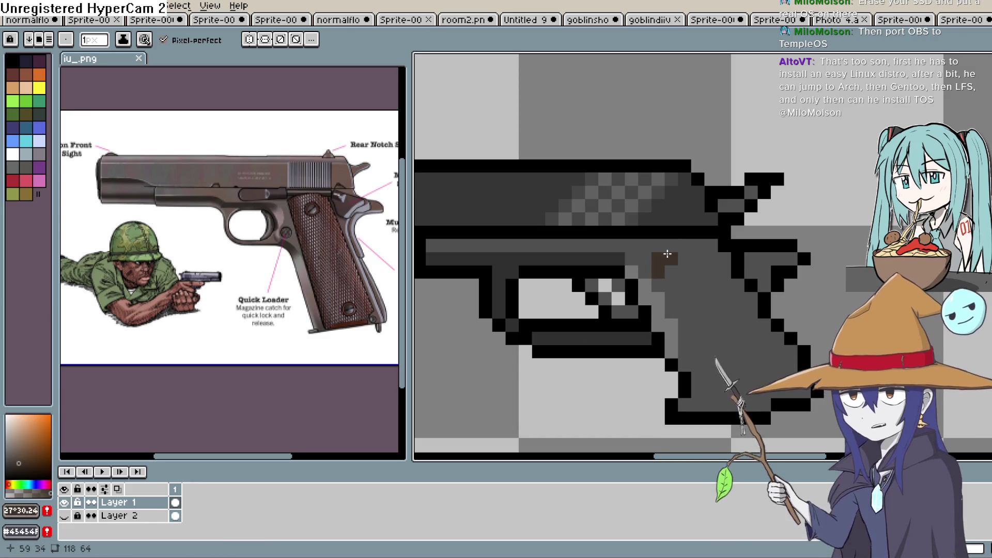
mouse_move(679, 254)
left_mouse_down()
mouse_move(722, 262)
mouse_move(731, 299)
mouse_move(791, 373)
left_mouse_up()
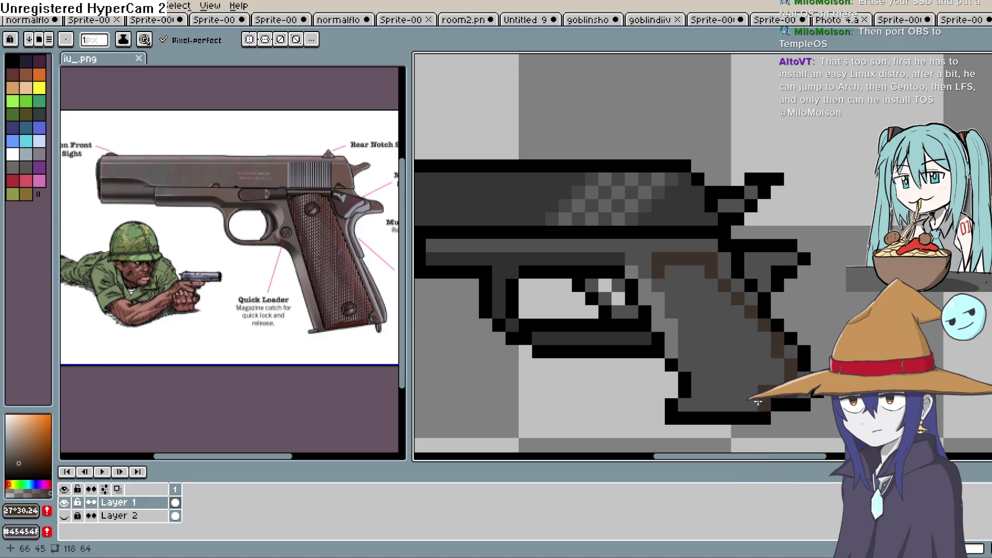
mouse_move(761, 404)
left_mouse_down()
mouse_move(698, 402)
mouse_move(696, 355)
left_mouse_up()
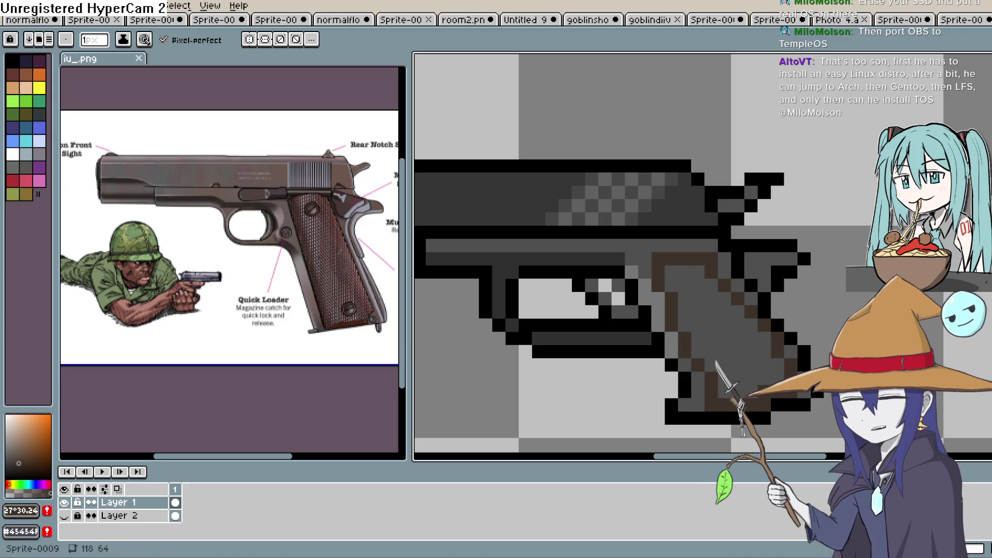
key("g")
left_click(728, 341)
scroll(728, 341, "down", 1)
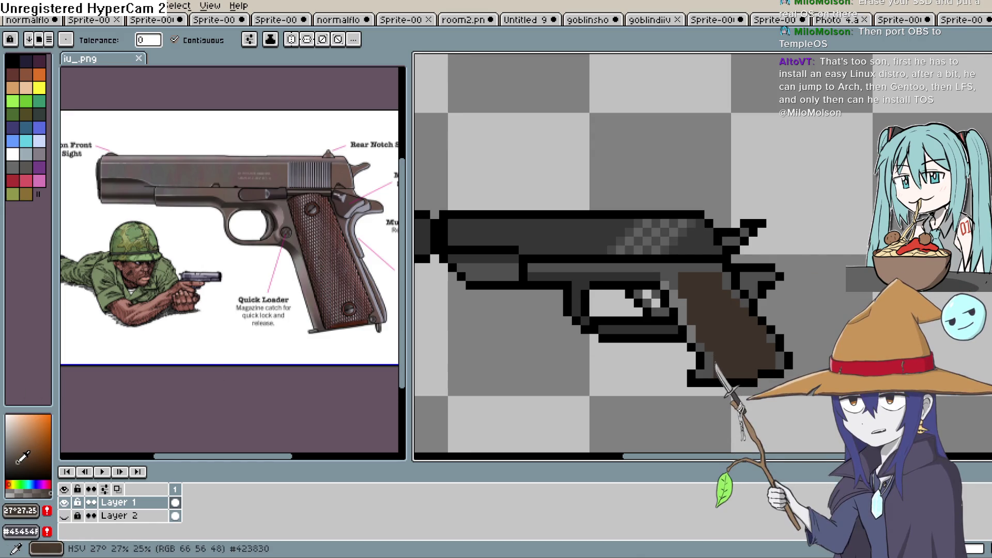
Step: Dot alternating darker brown pixels across the upper and lower grip
left_click(20, 467)
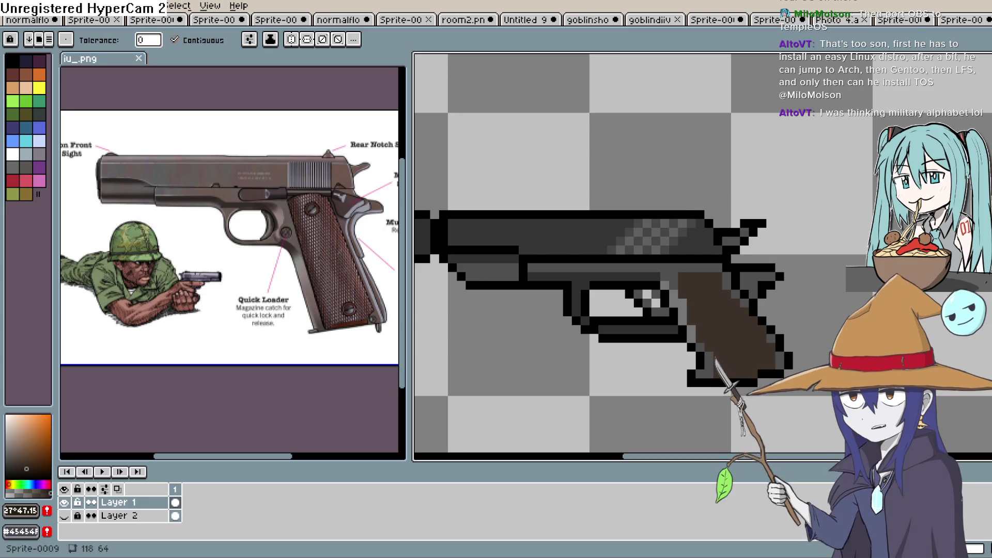
key("b")
scroll(702, 284, "up", 3)
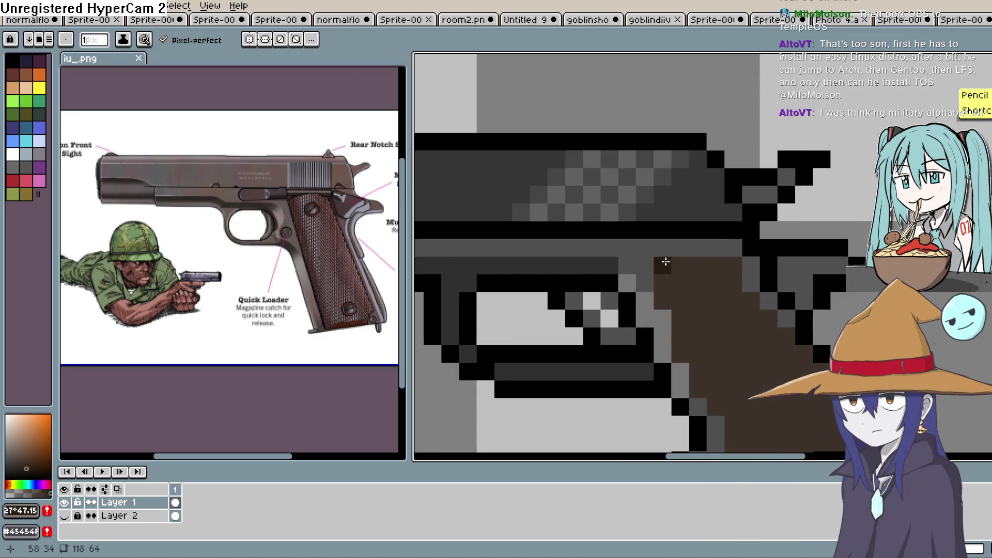
left_click(695, 270)
left_click(697, 301)
left_click(665, 303)
left_click(715, 315)
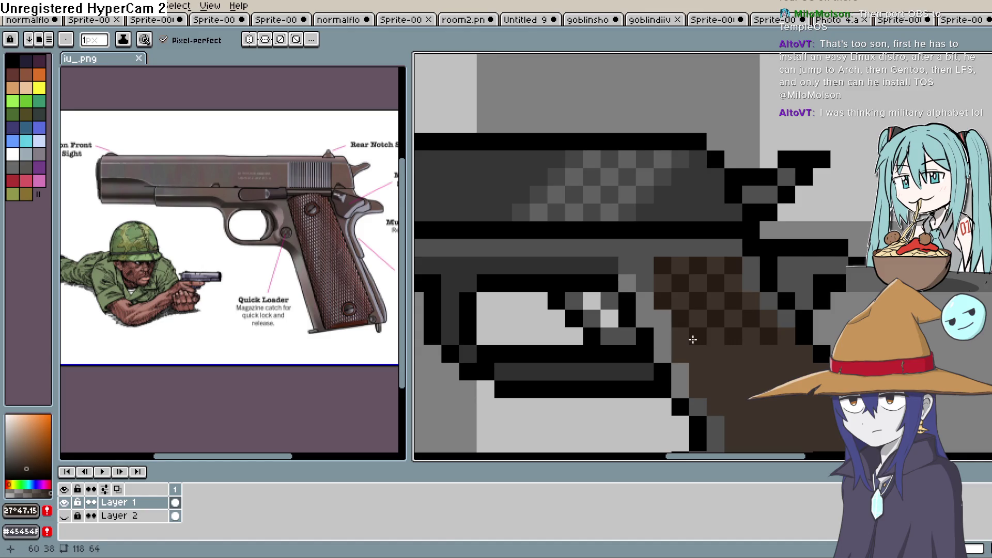
left_click(702, 374)
left_click(751, 354)
left_click(768, 354)
left_click(769, 381)
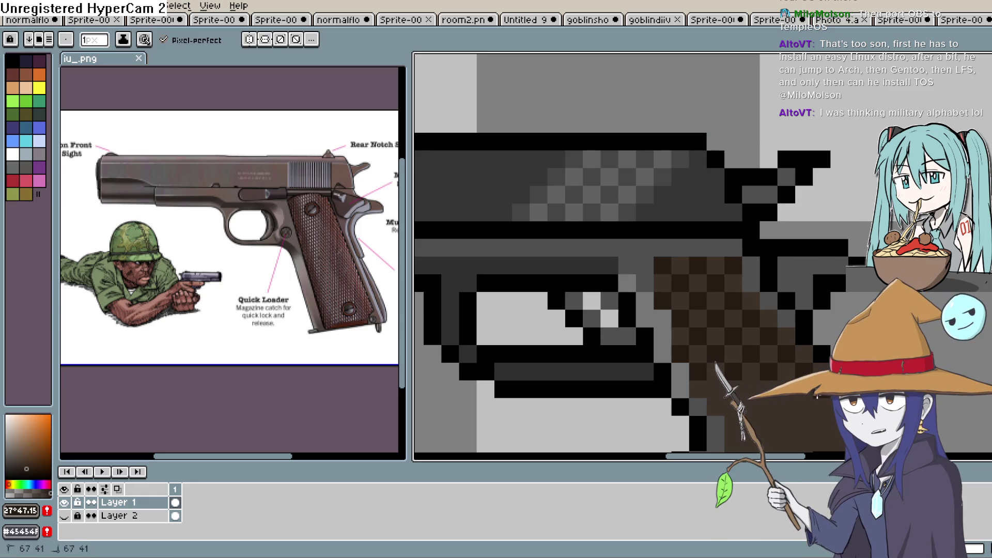
Step: Darken pixels along the grip's right edge to complete the dither
mouse_move(751, 388)
left_mouse_down()
mouse_move(723, 207)
mouse_move(731, 315)
left_mouse_up()
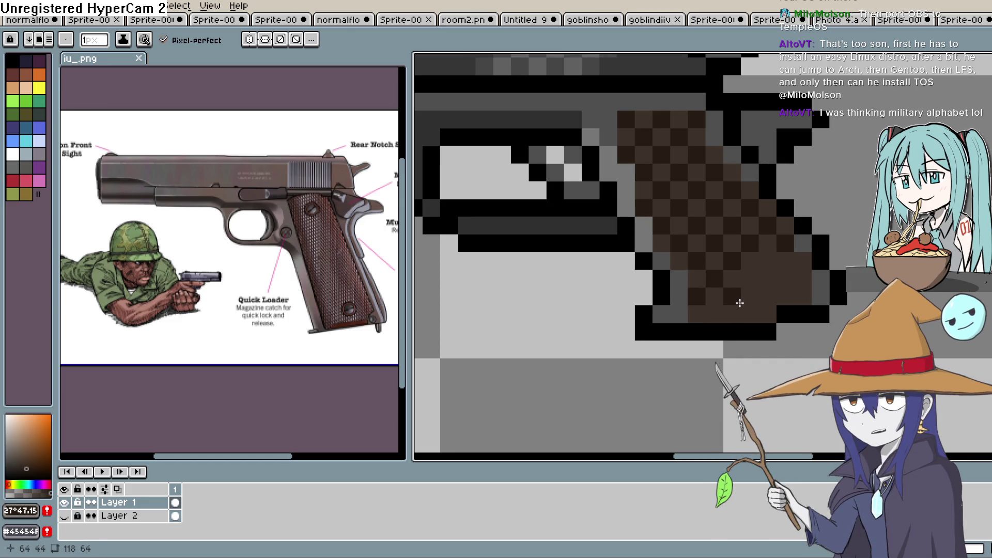
mouse_move(767, 261)
left_mouse_down()
mouse_move(803, 278)
mouse_move(786, 283)
left_mouse_up()
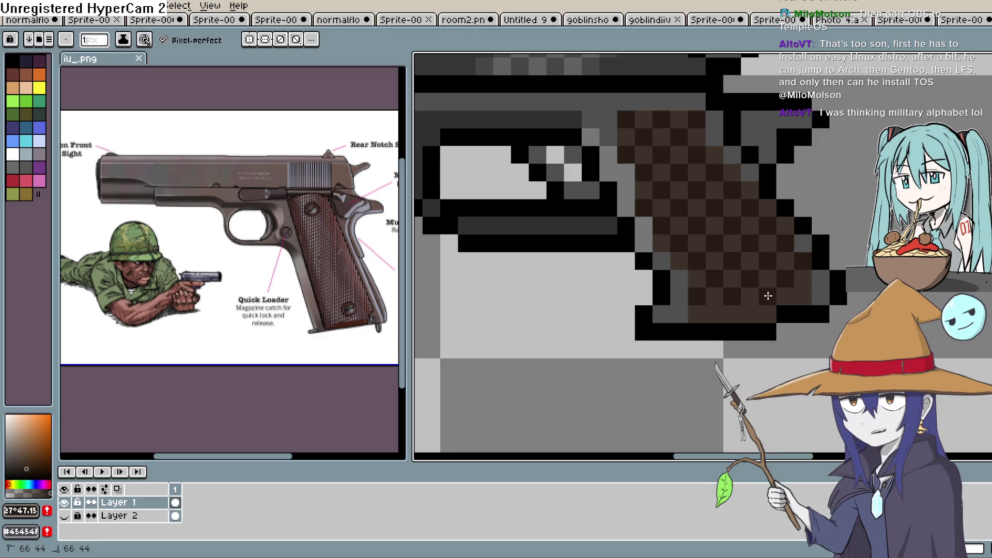
left_click(800, 295)
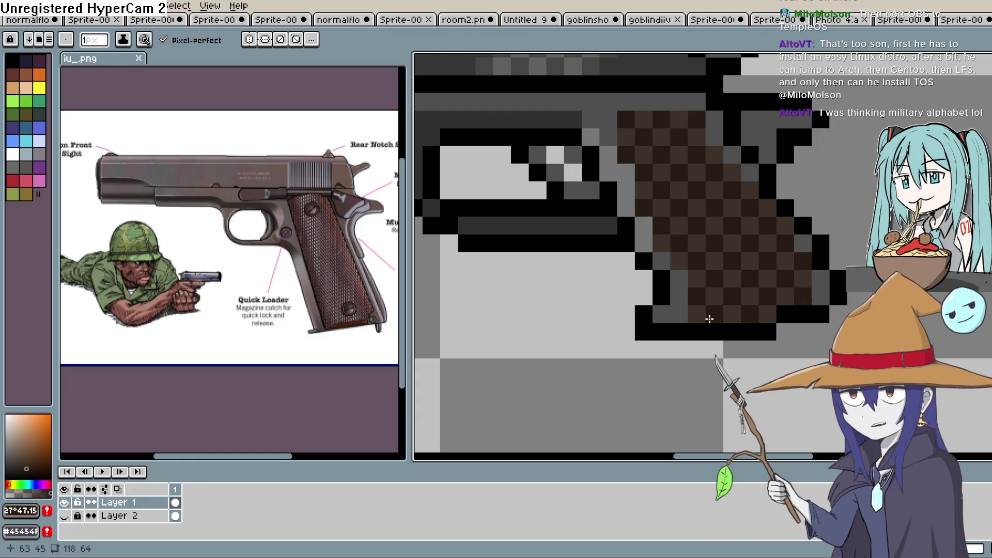
scroll(791, 263, "down", 2)
scroll(791, 263, "up", 2)
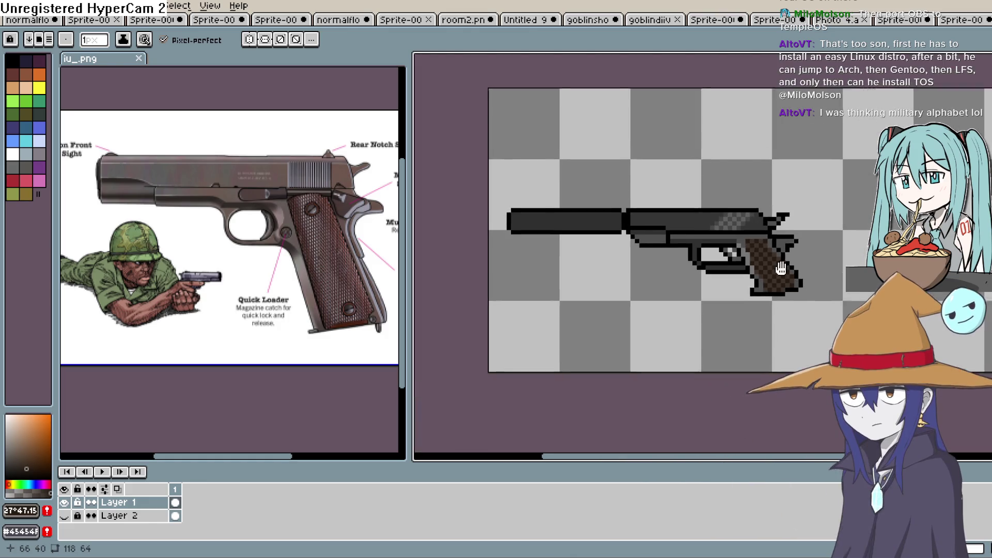
Step: Pick a darker brown and darken two pixels at the top of the grip
scroll(754, 276, "up", 3)
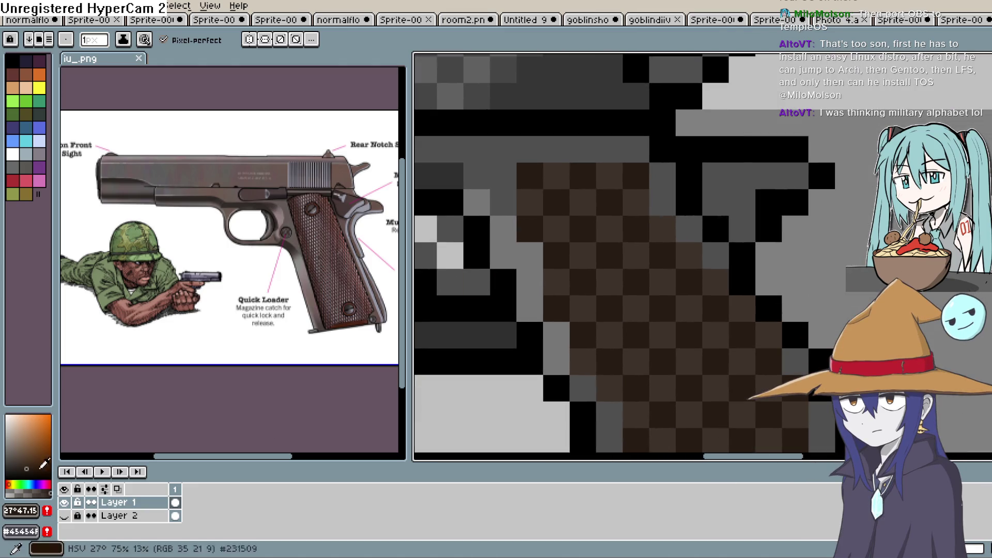
left_click(31, 472)
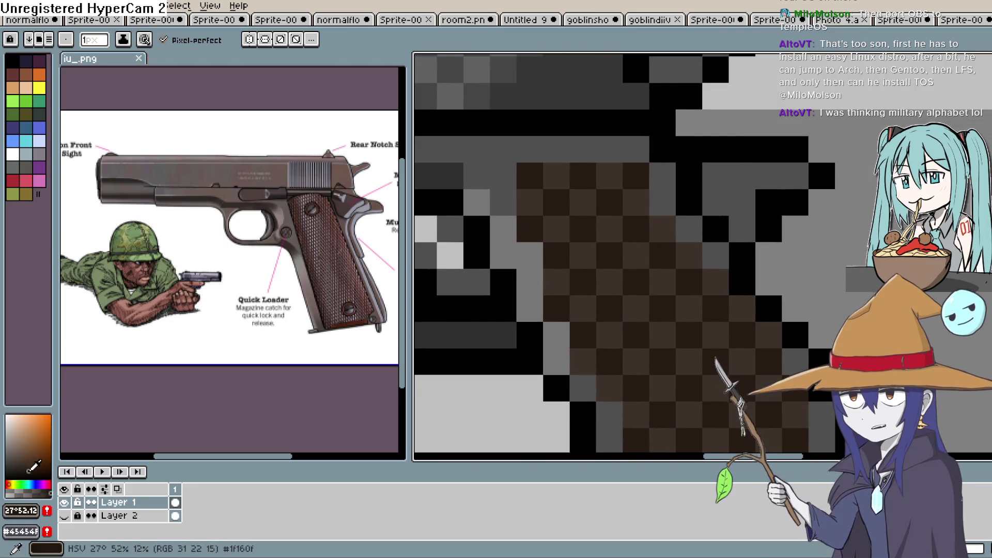
left_click_drag(520, 178, 531, 210)
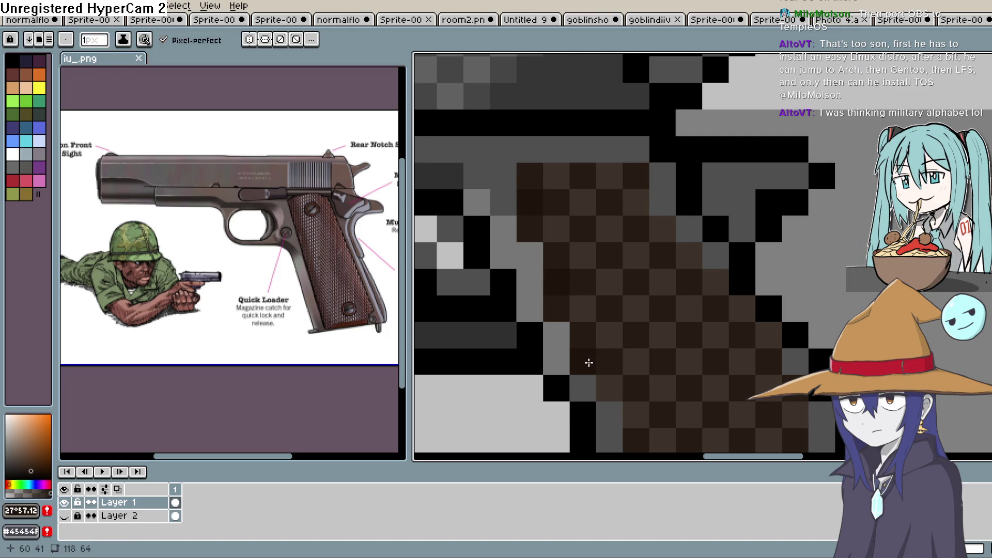
Step: Erase the stray brown pixels along the grip's edge and at its top
left_click_drag(651, 416, 655, 279)
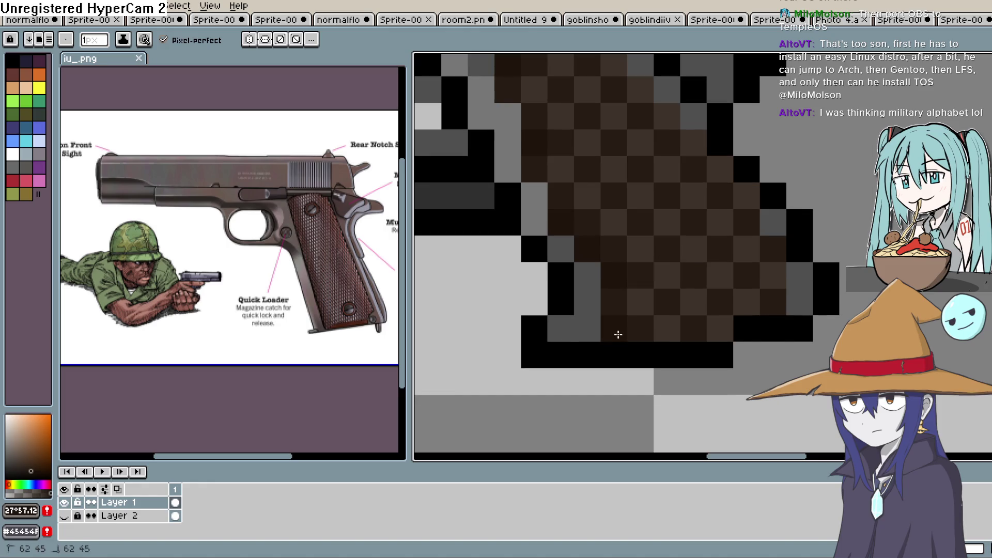
left_click(762, 233)
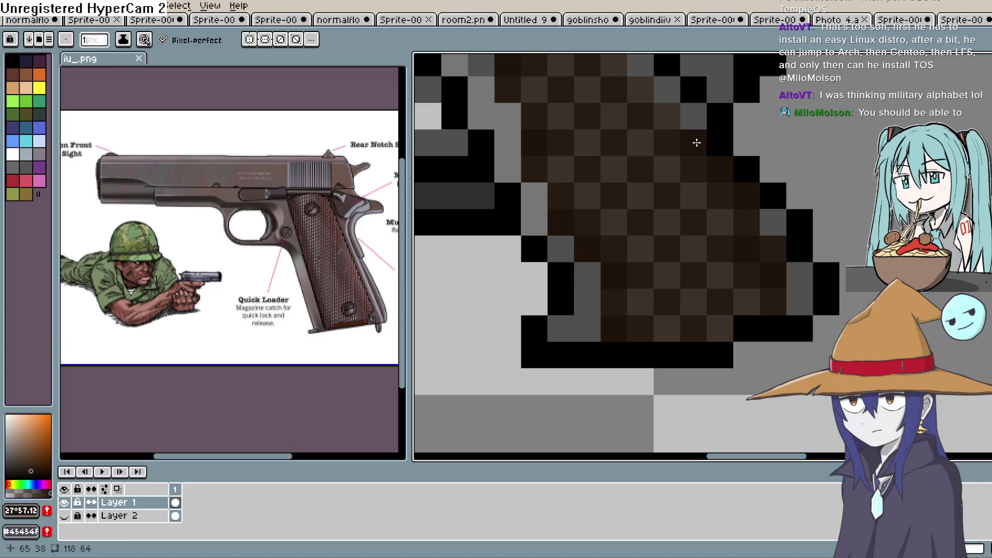
left_click_drag(659, 114, 777, 261)
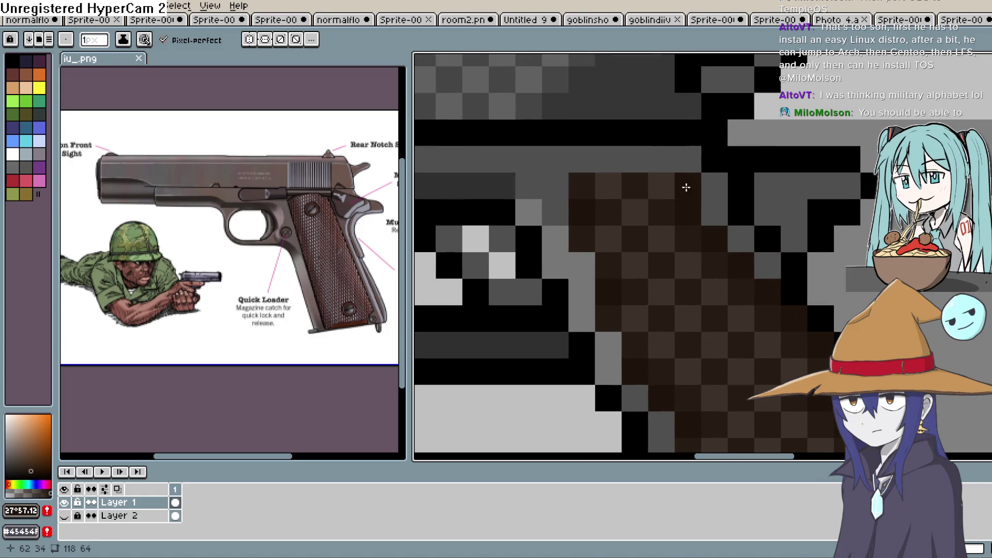
scroll(814, 256, "down", 3)
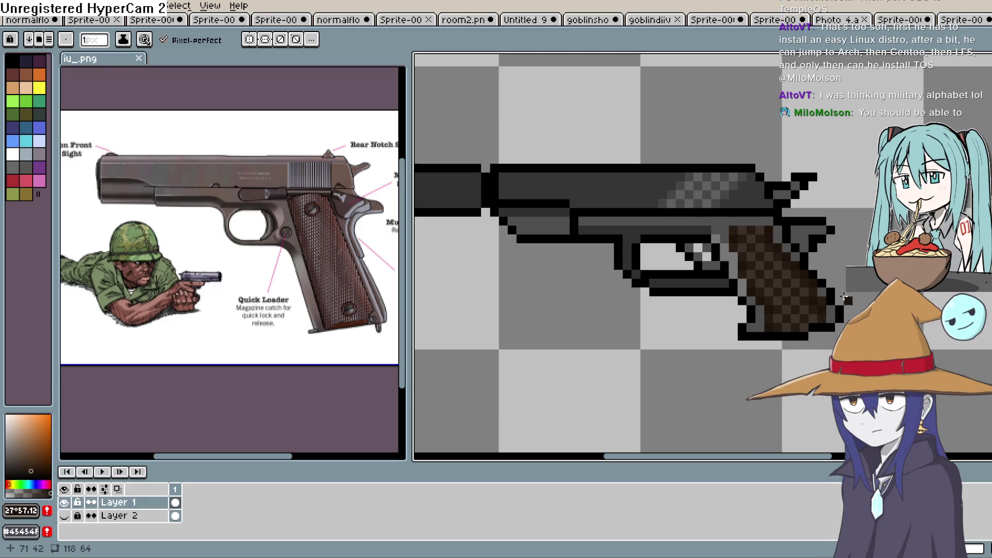
scroll(820, 308, "up", 3)
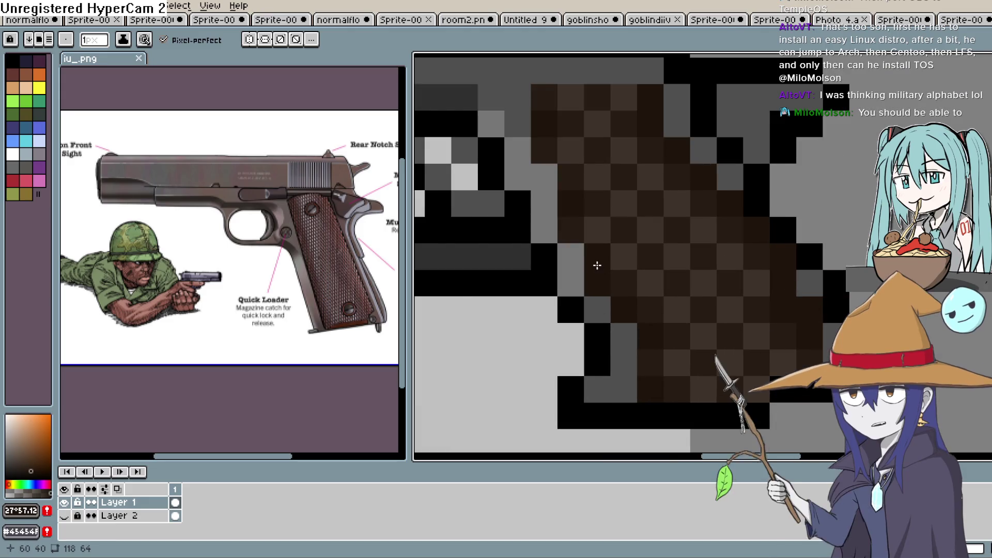
left_click(568, 173)
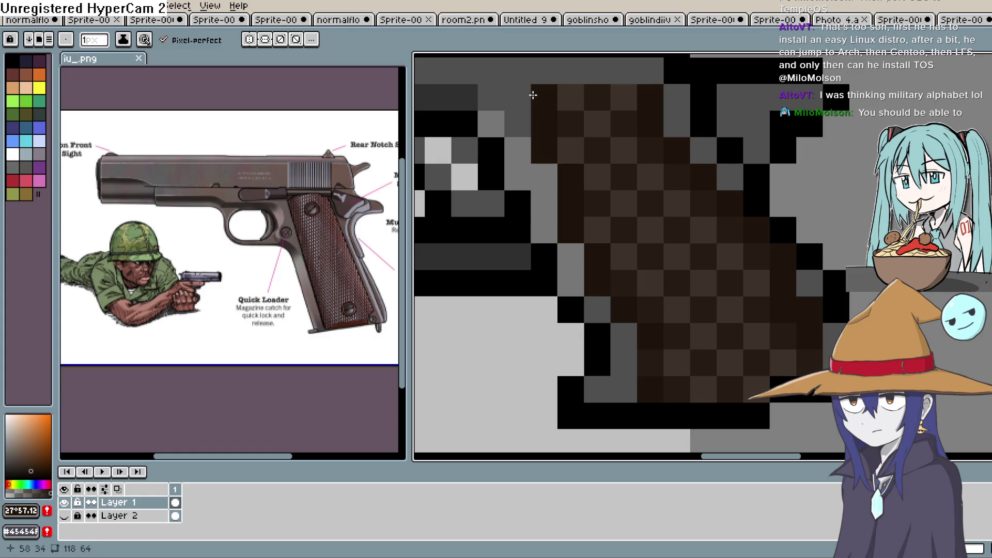
scroll(688, 158, "down", 2)
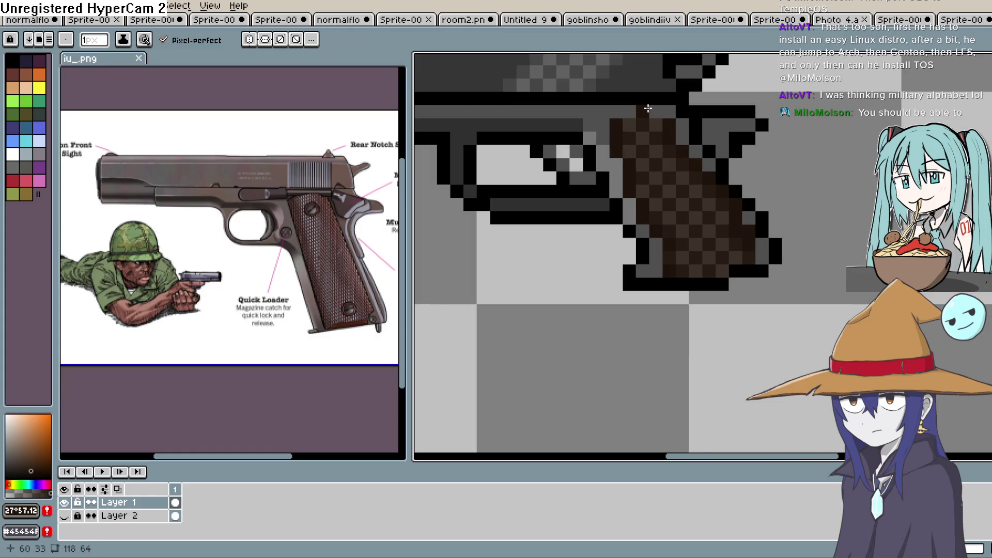
scroll(648, 108, "up", 2)
left_click(644, 113)
scroll(736, 218, "down", 2)
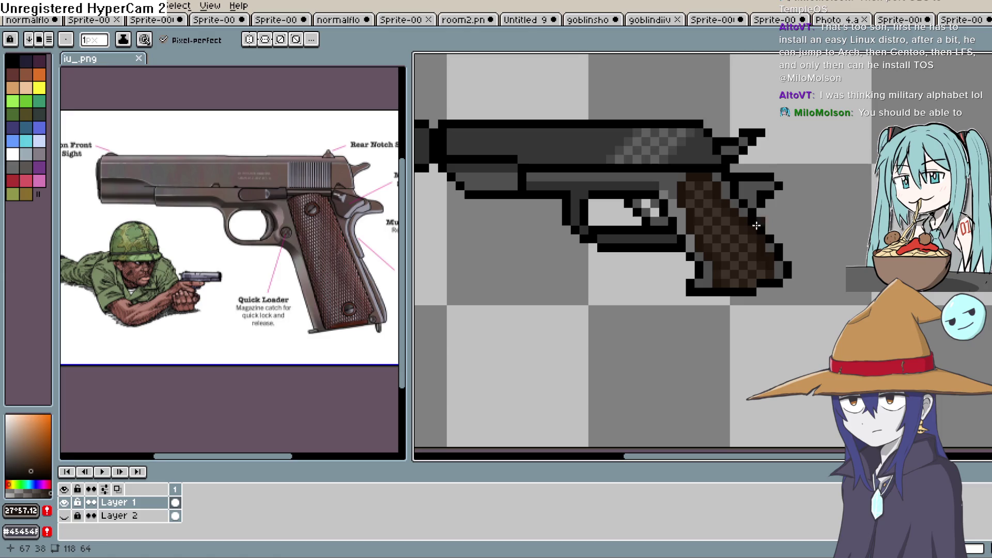
scroll(775, 263, "down", 1)
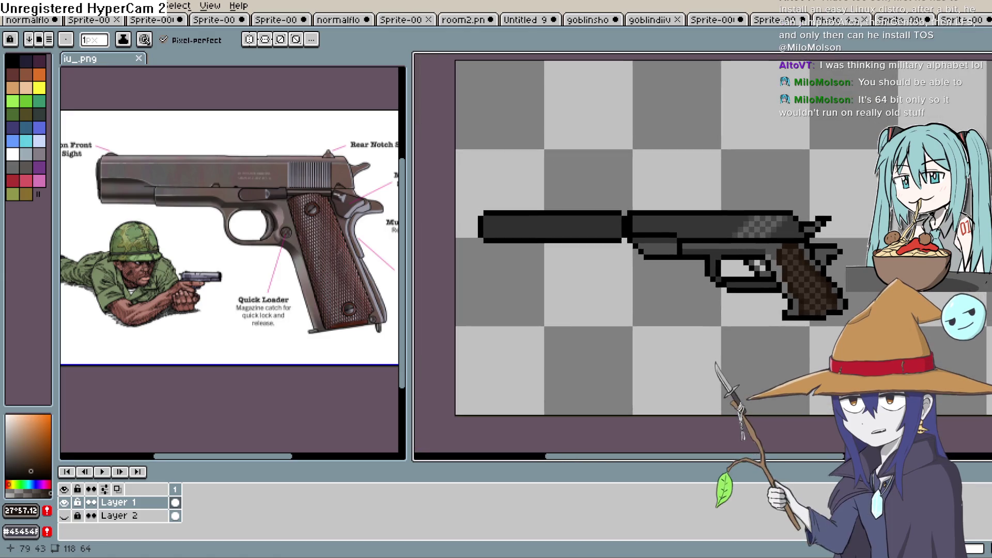
scroll(744, 240, "up", 3)
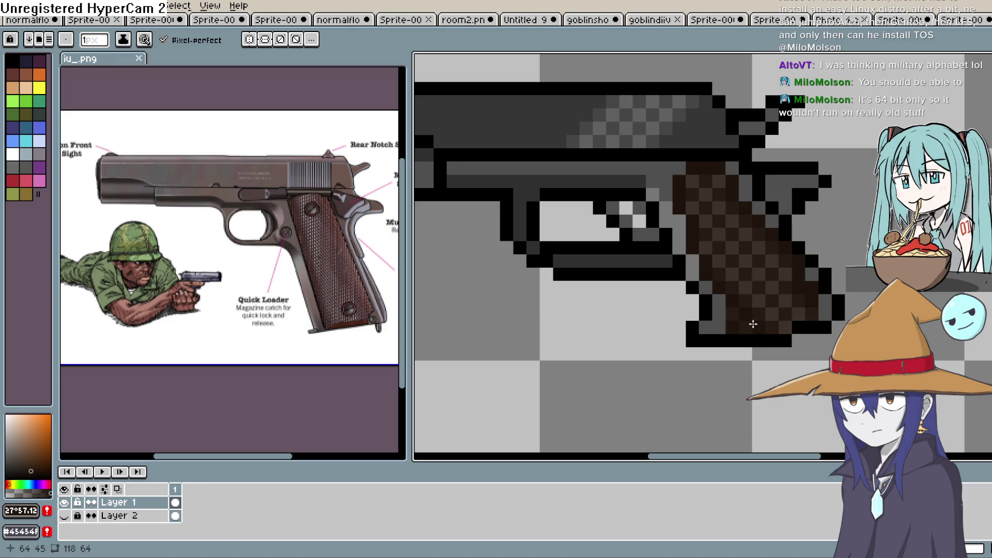
Step: Choose a lighter brown and repaint the grip's bottom row with it
key("i")
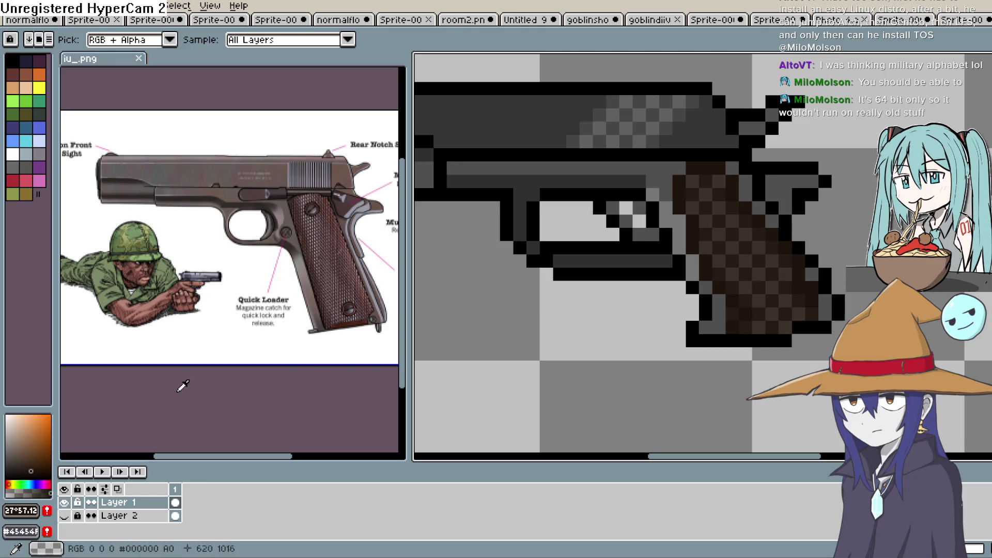
left_click(25, 464)
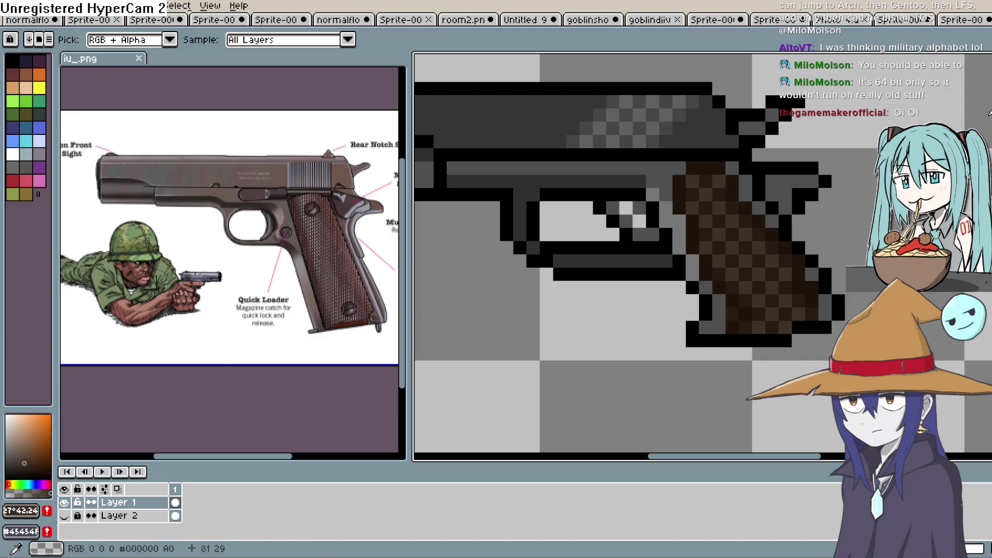
key("b")
scroll(735, 335, "up", 1)
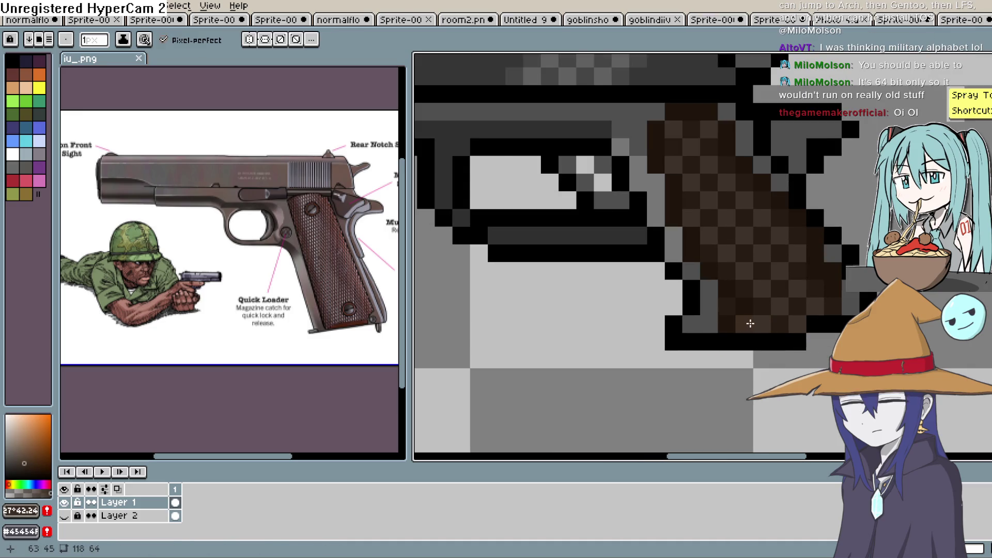
left_click_drag(750, 324, 779, 315)
key("ctrl+z")
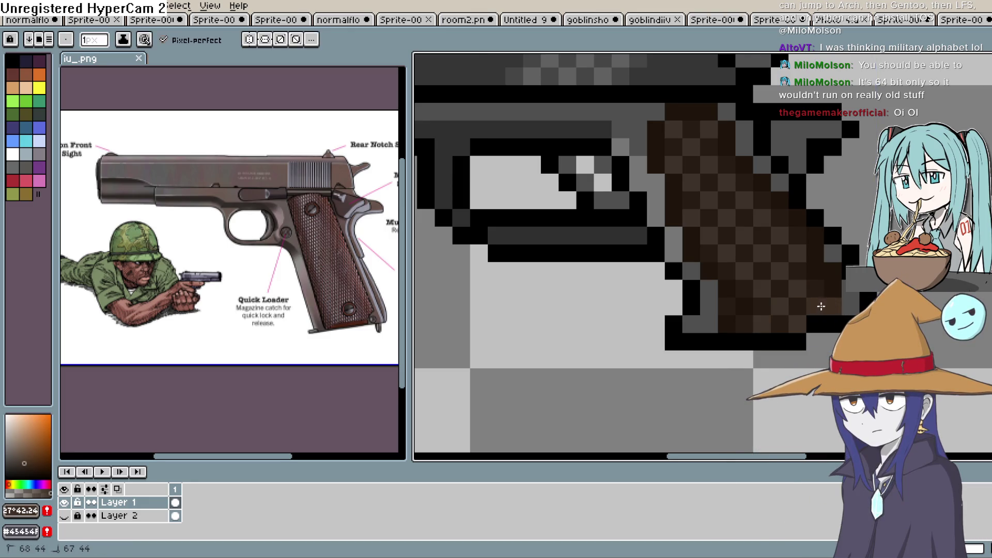
left_click_drag(800, 322, 723, 317)
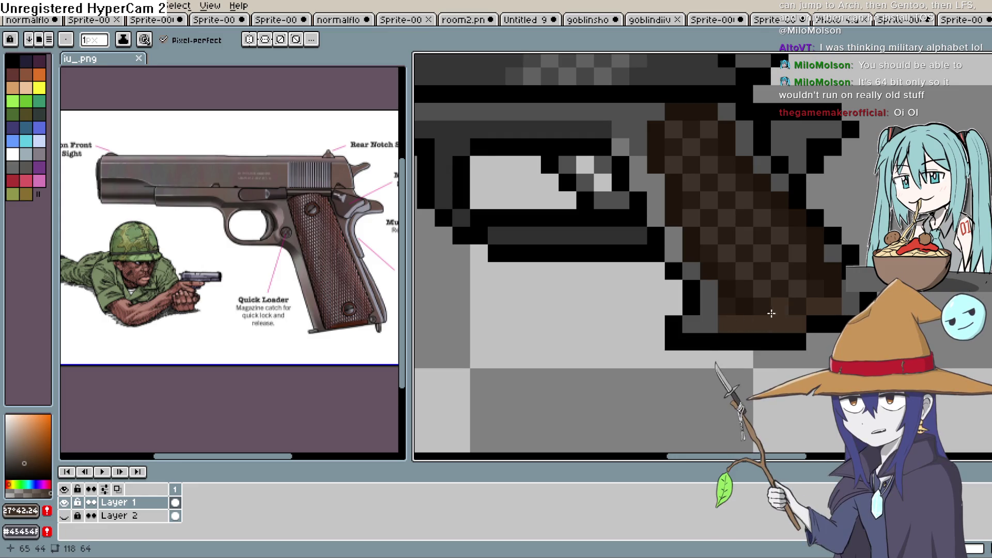
Step: Sample the grip's mid-brown and adjust it slightly on the colour spectrum
left_click_drag(836, 221, 827, 315)
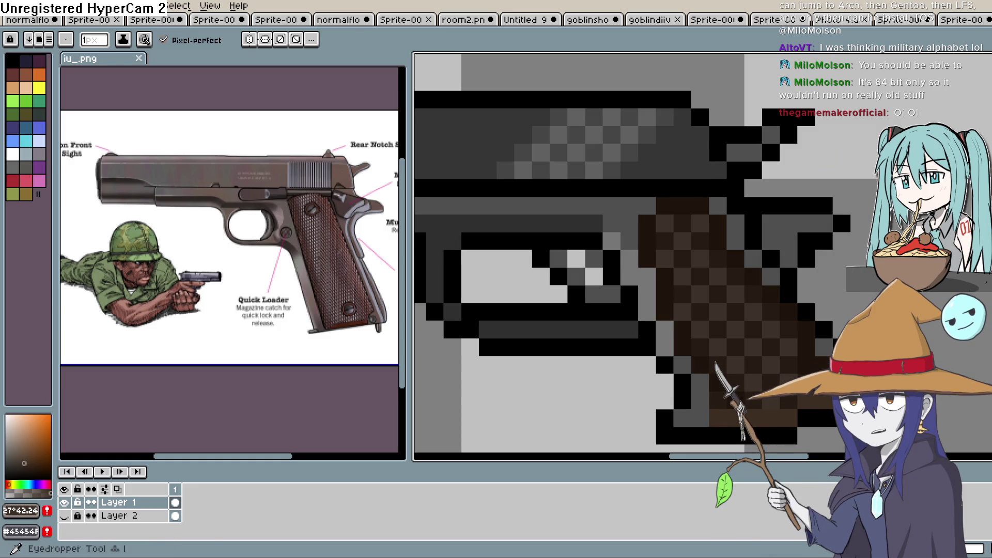
key("i")
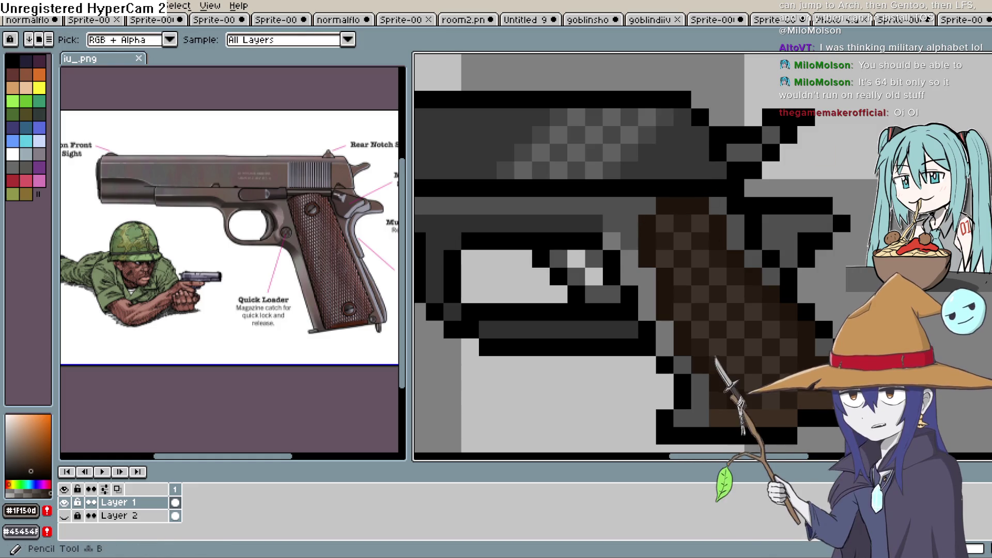
key("b")
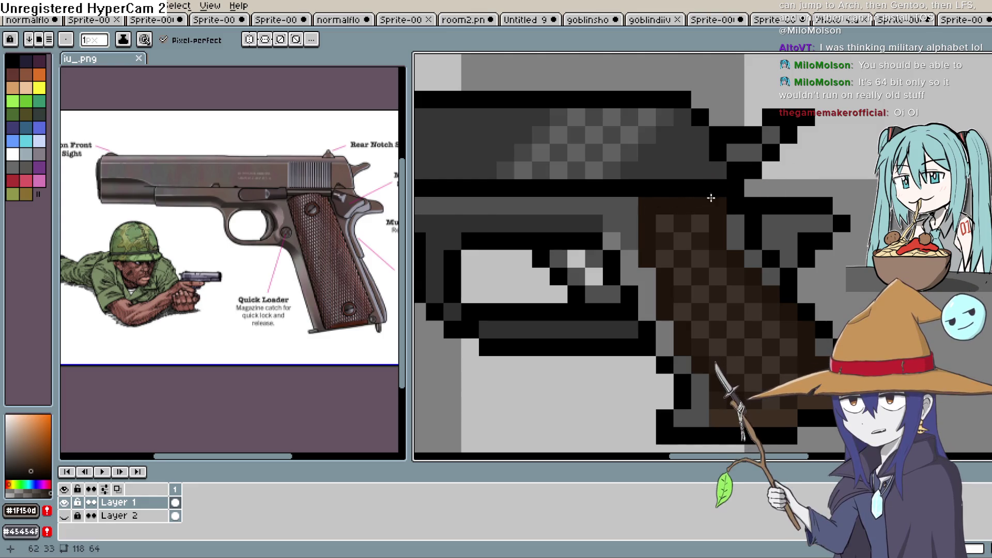
key("i")
left_click(687, 232)
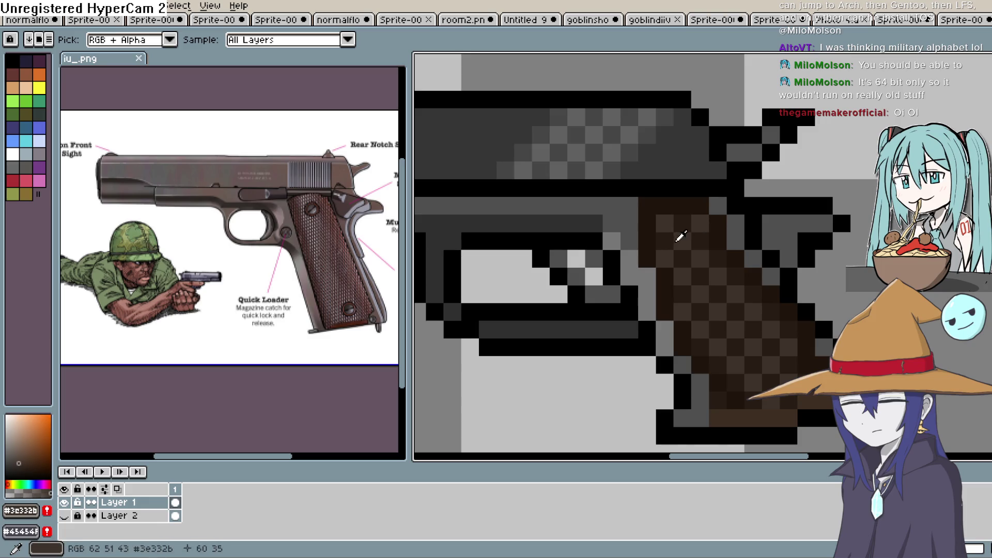
left_click_drag(16, 467, 4, 460)
key("b")
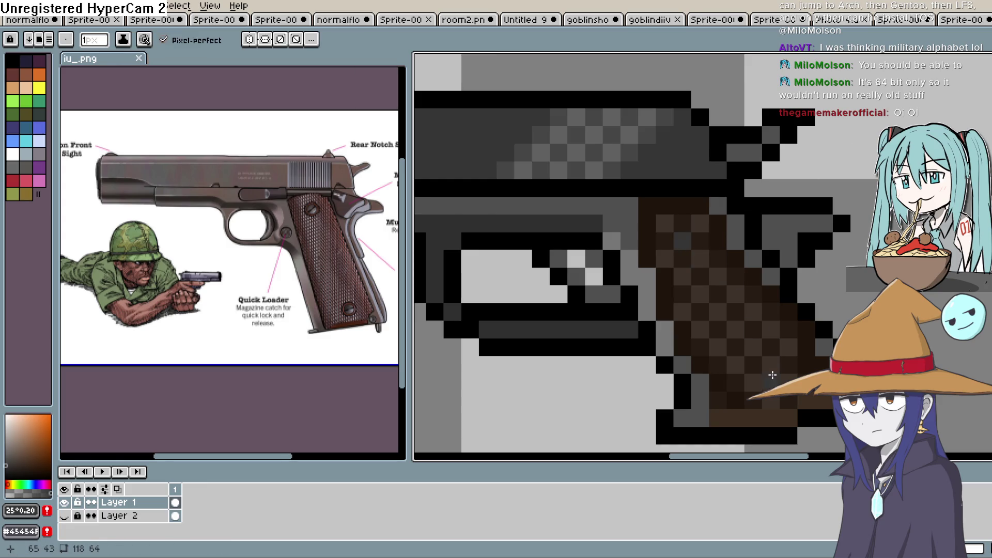
scroll(833, 330, "down", 5)
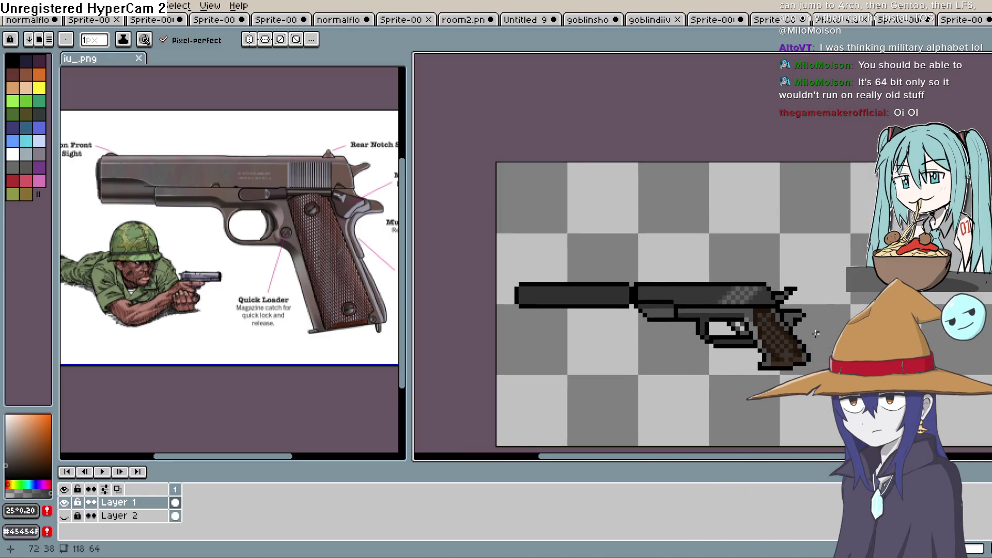
scroll(832, 341, "down", 1)
scroll(784, 321, "up", 4)
scroll(785, 321, "up", 1)
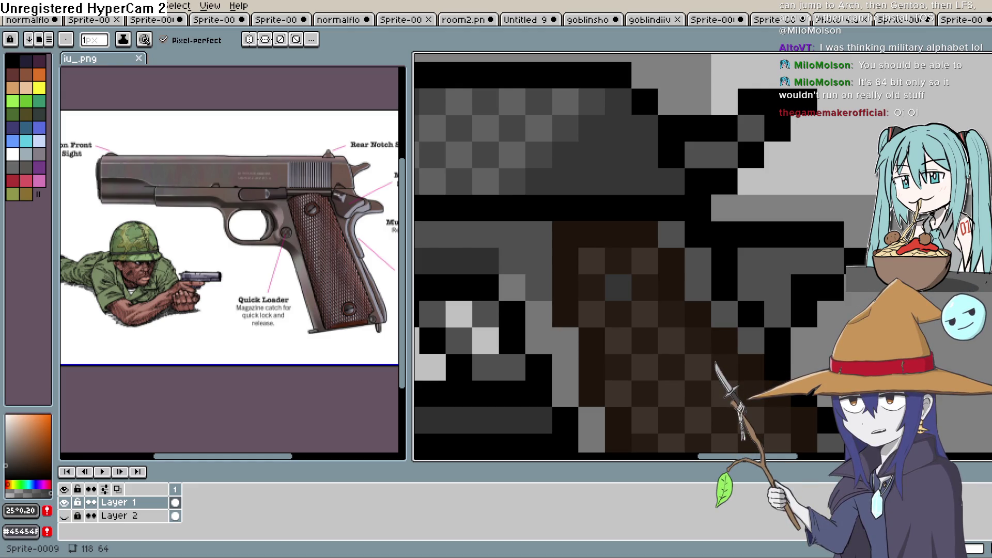
left_click(660, 228, "alt")
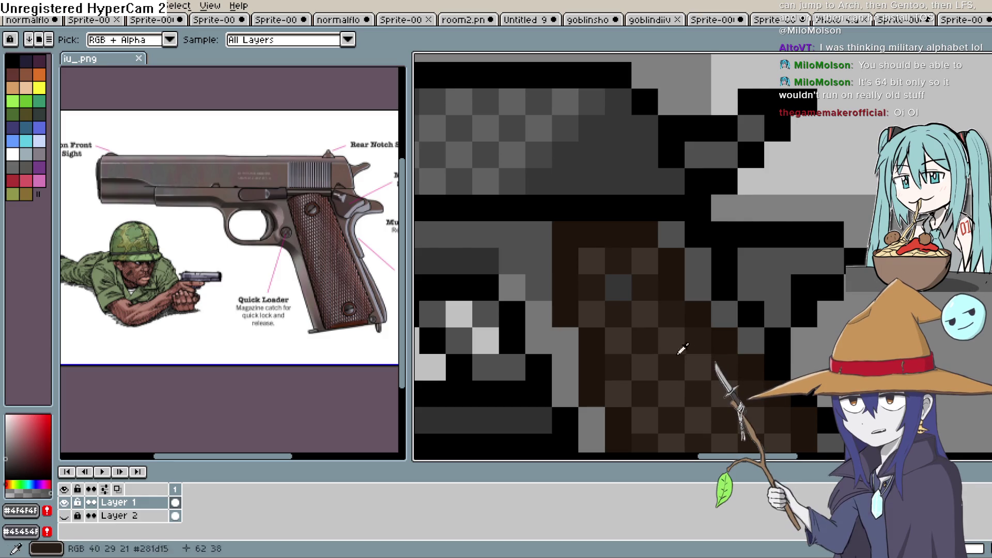
scroll(635, 326, "down", 2)
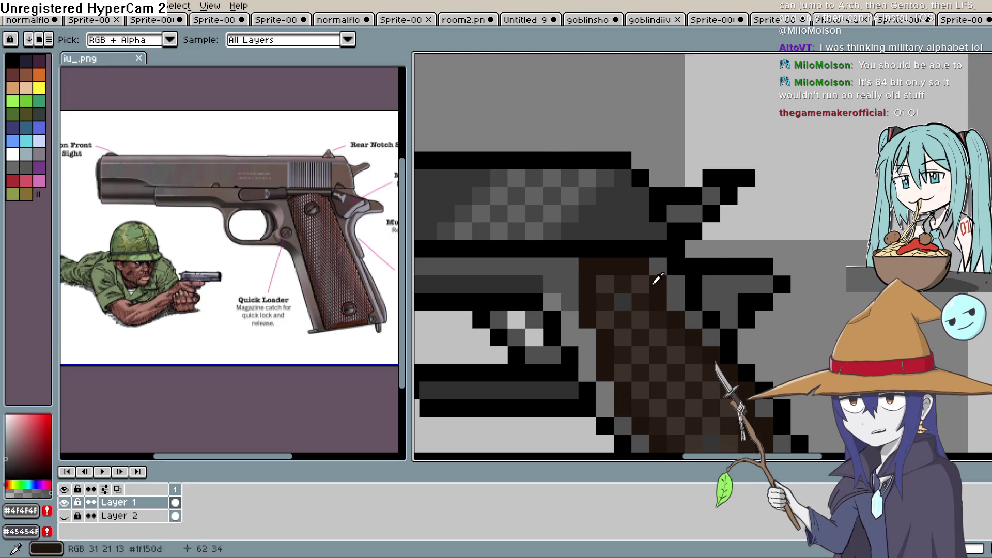
scroll(657, 279, "down", 2)
scroll(659, 272, "up", 1)
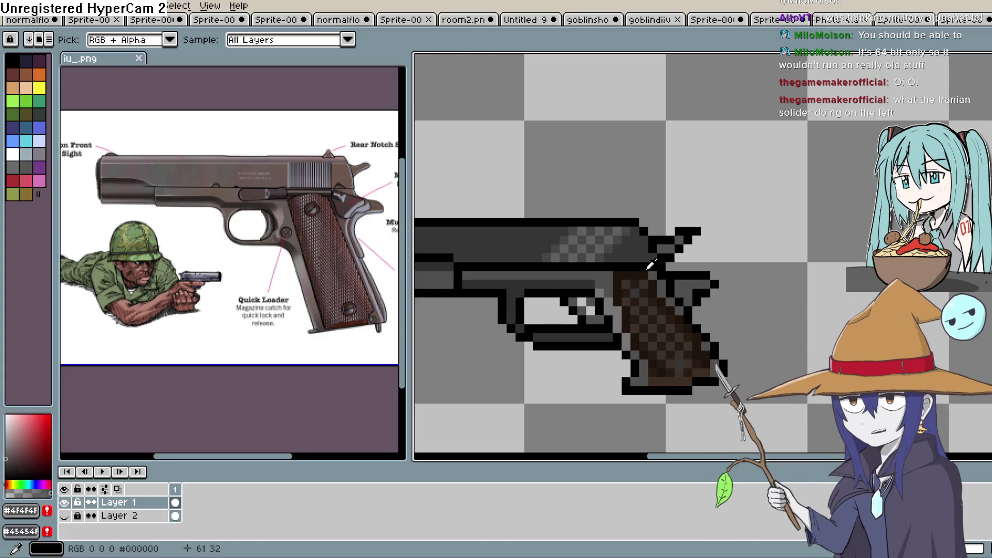
scroll(650, 266, "down", 3)
left_click_drag(650, 266, 750, 284)
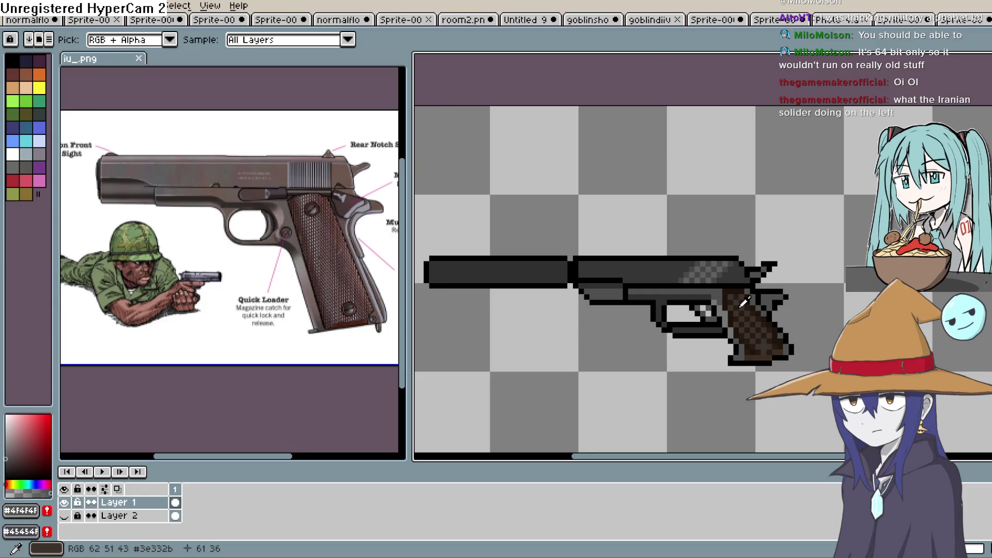
scroll(744, 303, "down", 1)
scroll(615, 294, "up", 1)
scroll(615, 295, "up", 2)
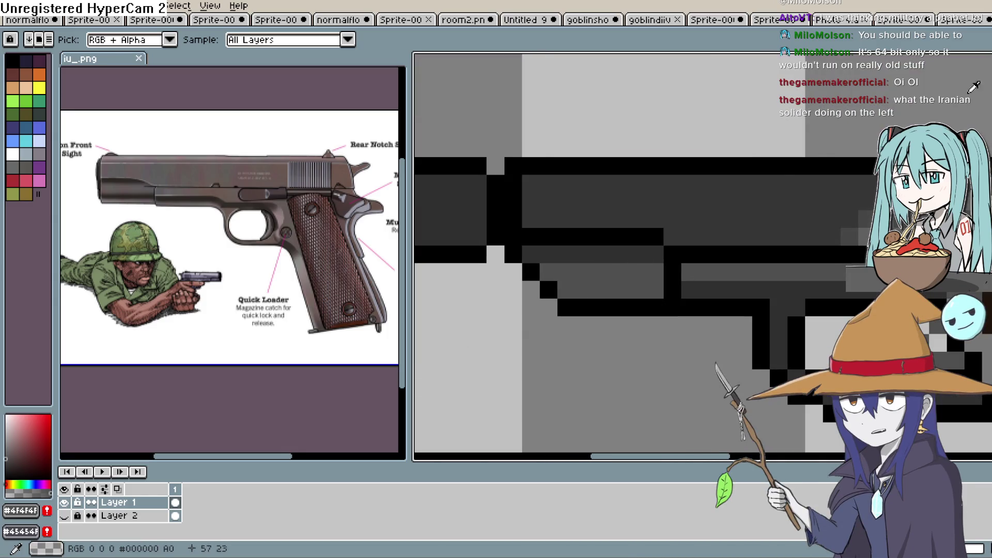
left_click(969, 59)
mouse_move(654, 277)
left_mouse_down()
mouse_move(627, 323)
mouse_move(522, 334)
mouse_move(571, 302)
left_mouse_up()
key("Down")
left_click(442, 325)
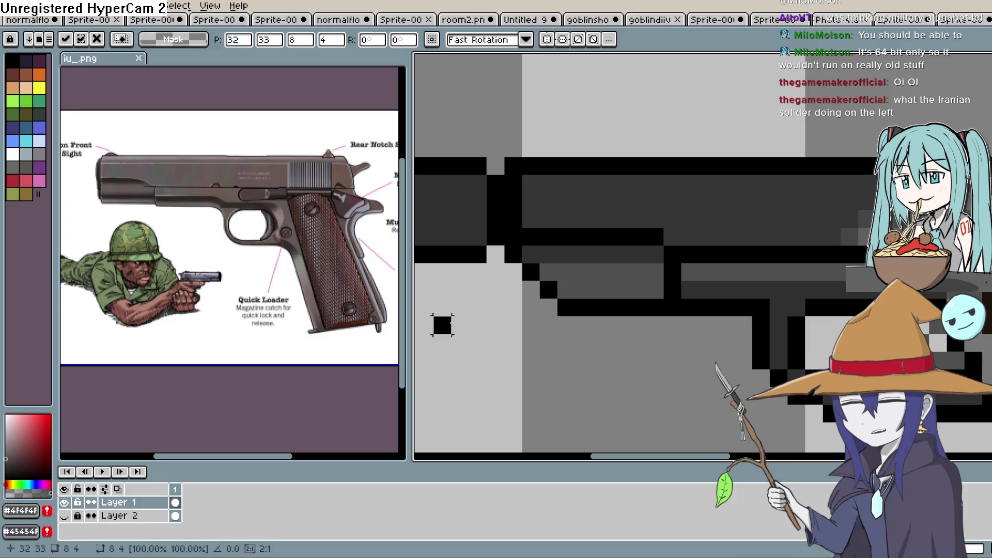
mouse_move(527, 269)
left_mouse_down()
mouse_move(610, 310)
mouse_move(666, 319)
left_mouse_up()
left_click(655, 360)
mouse_move(538, 261)
left_mouse_down()
mouse_move(649, 336)
mouse_move(667, 337)
mouse_move(649, 295)
left_mouse_up()
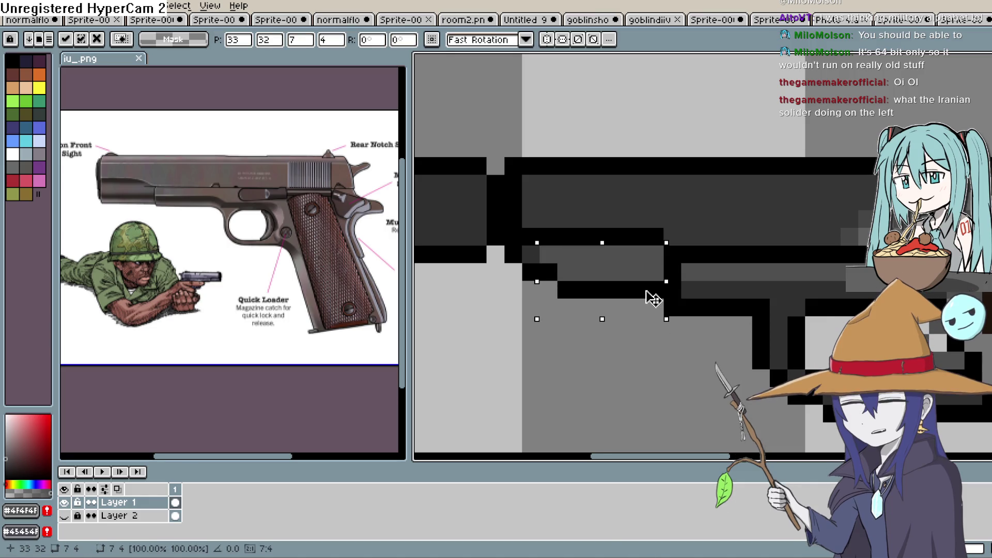
left_click(617, 355)
scroll(621, 342, "down", 1)
scroll(621, 343, "down", 3)
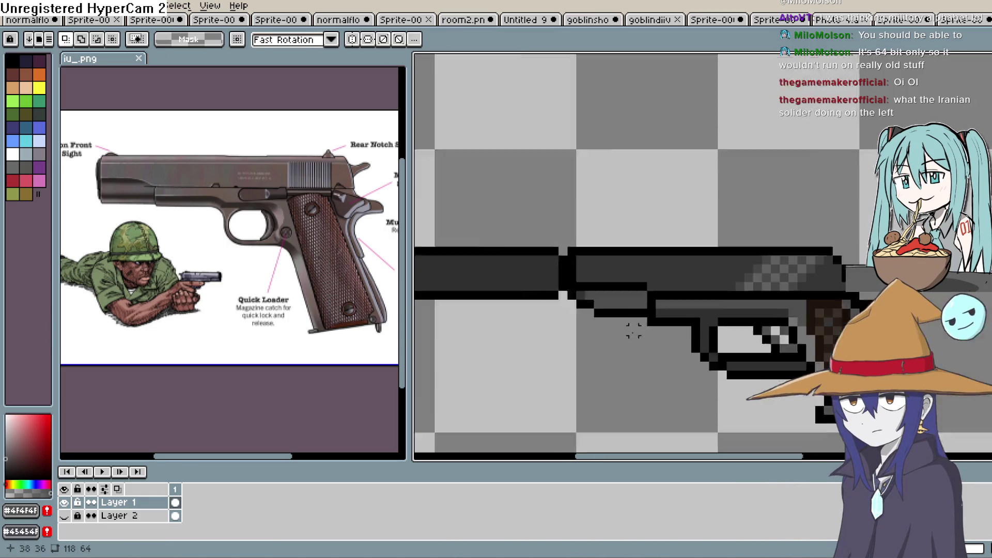
scroll(714, 302, "up", 3)
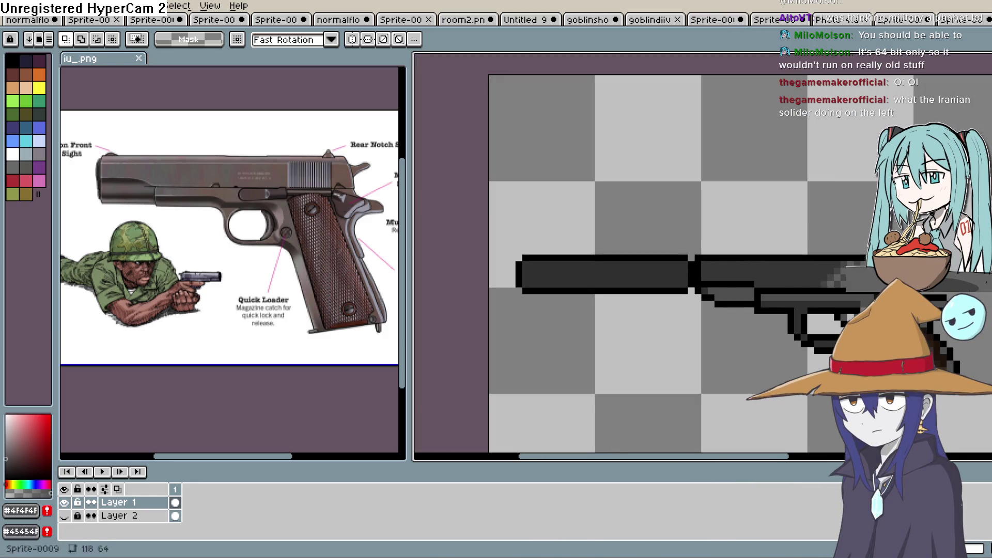
scroll(888, 255, "up", 1)
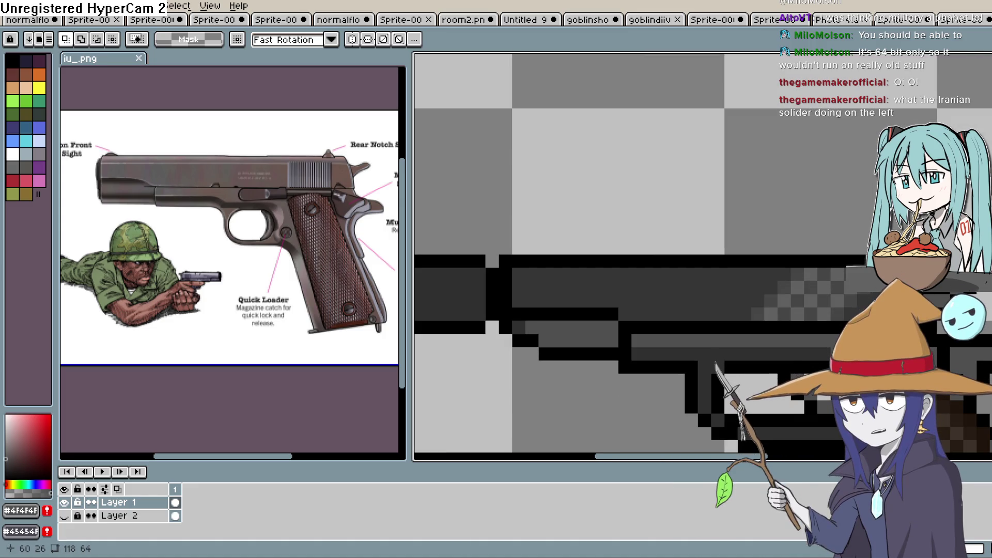
key("m")
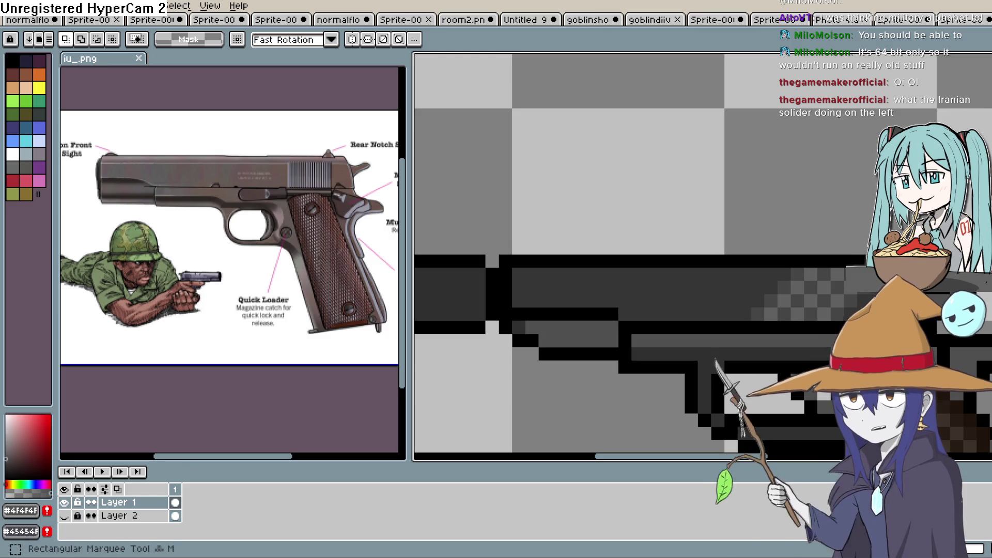
Step: Marquee the slide's dithered highlight patch and rotate it slightly
left_click_drag(845, 265, 735, 323)
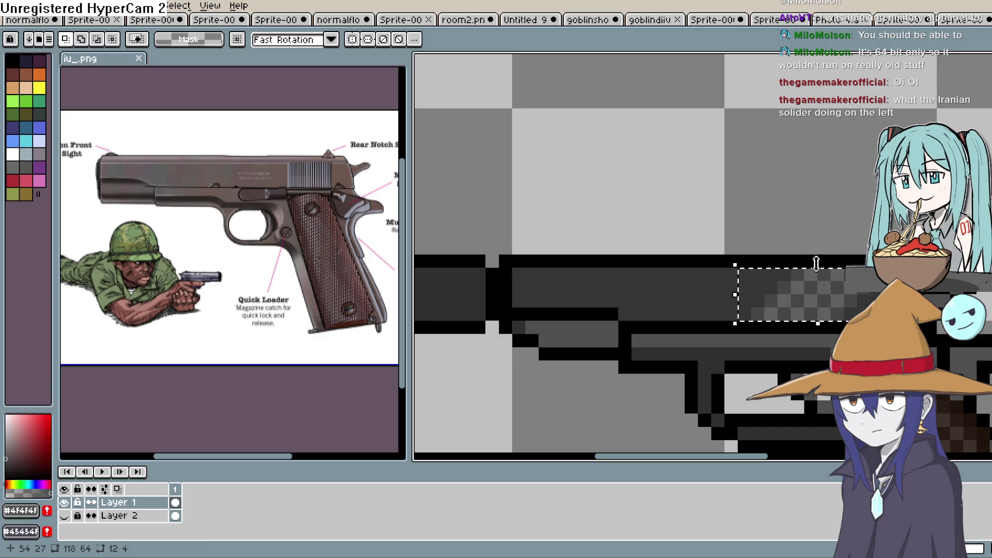
mouse_move(824, 261)
left_mouse_down()
mouse_move(804, 270)
mouse_move(828, 271)
left_mouse_up()
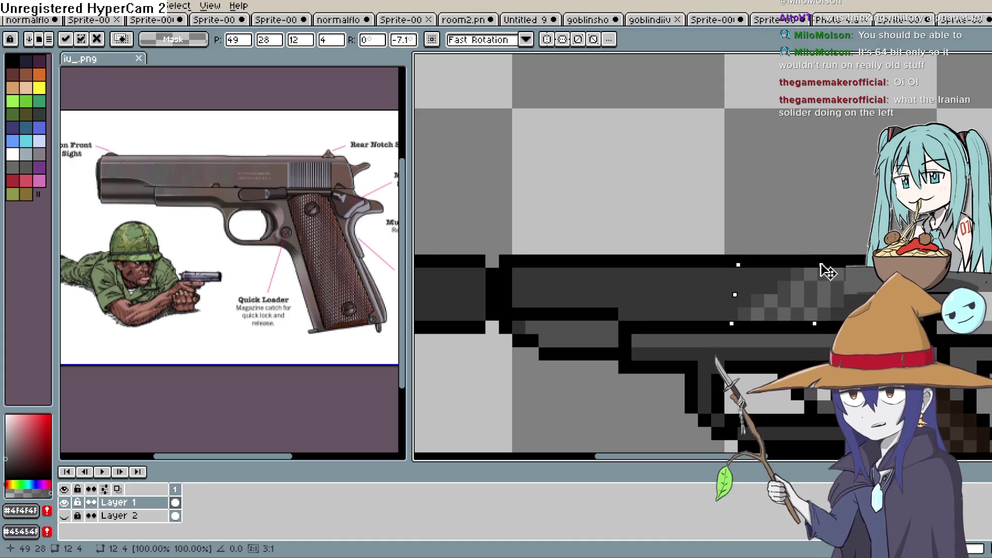
key("Return")
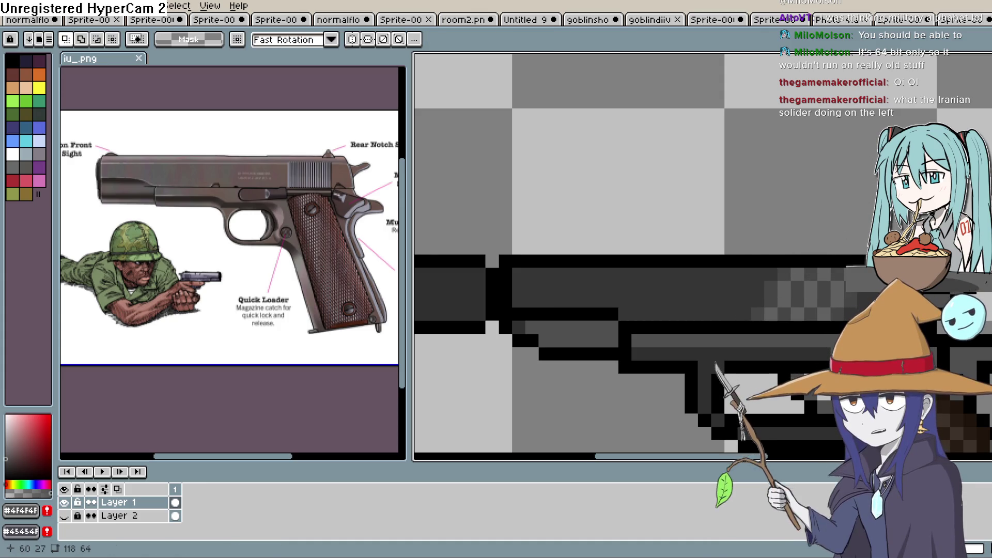
Step: Eyedrop the slide's dark grey #353535 and return to the pencil
key("i")
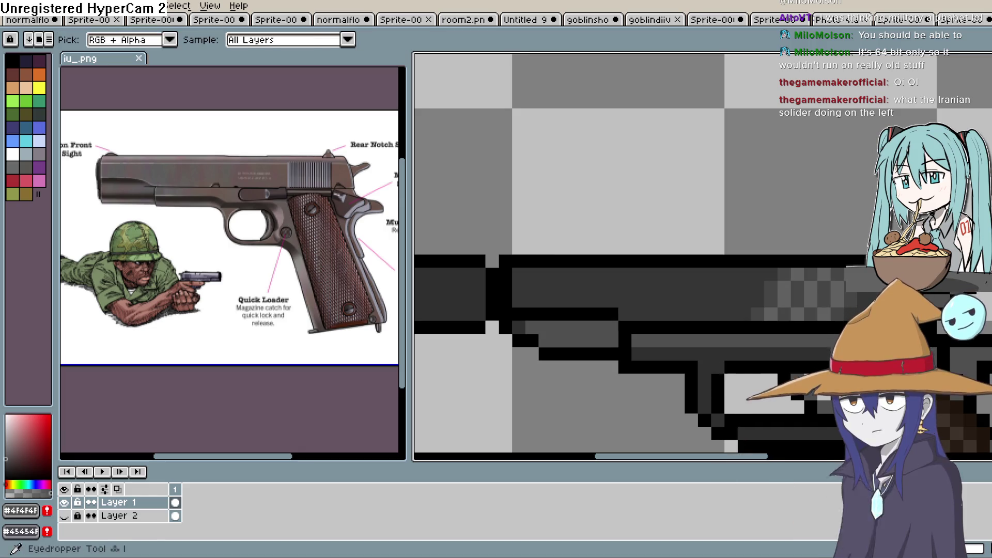
left_click(687, 274)
key("b")
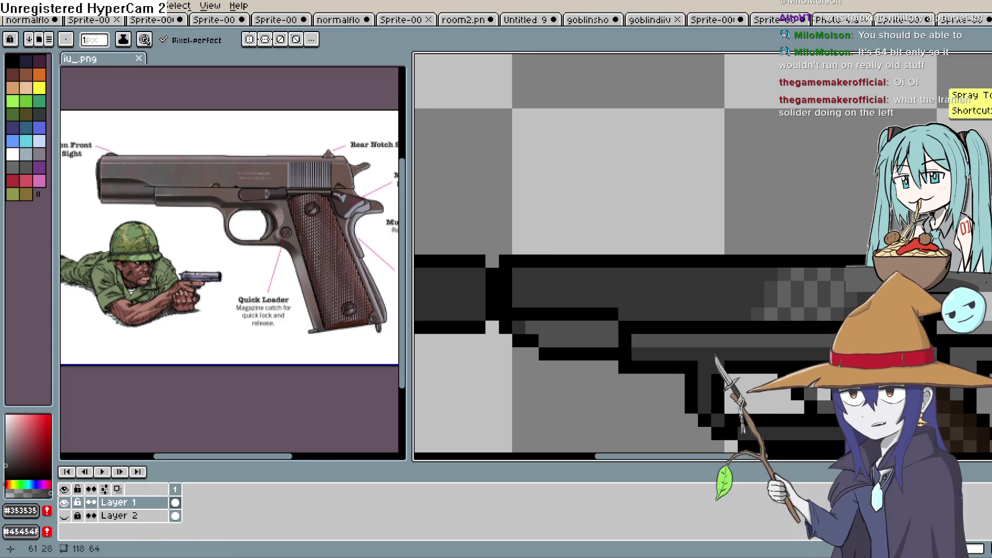
scroll(896, 277, "down", 4)
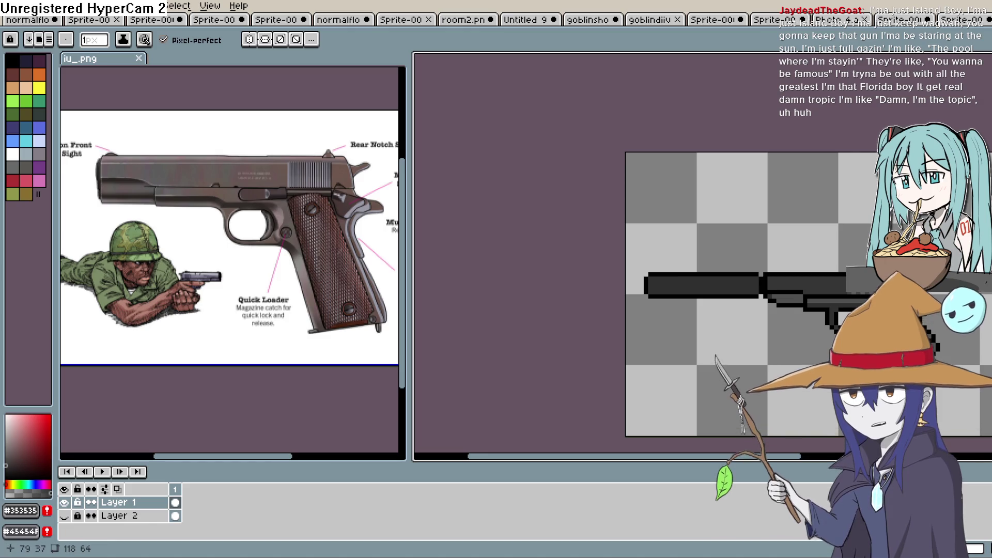
Step: Choose a lighter grey and draw a highlight line along the slide's top edge
scroll(868, 219, "up", 5)
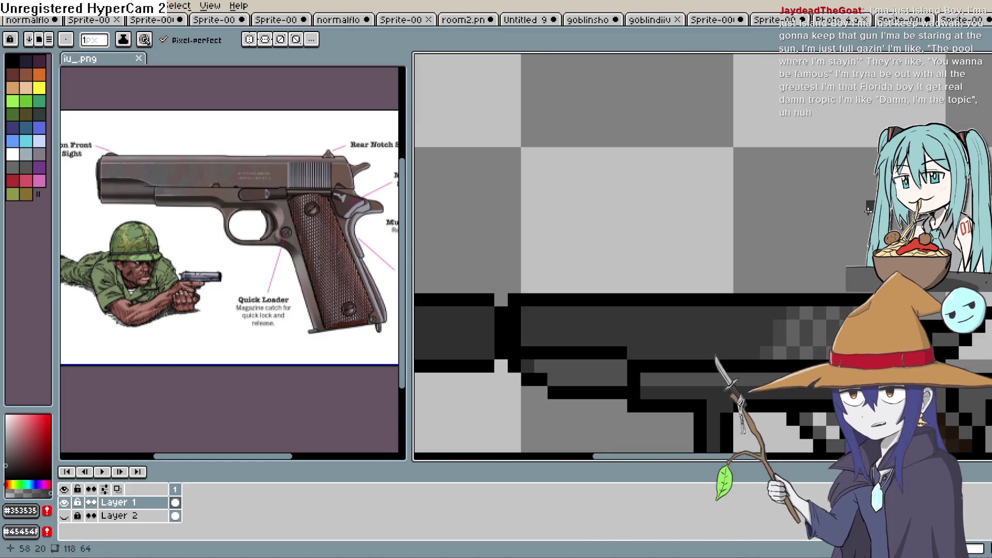
scroll(873, 207, "down", 1)
key("i")
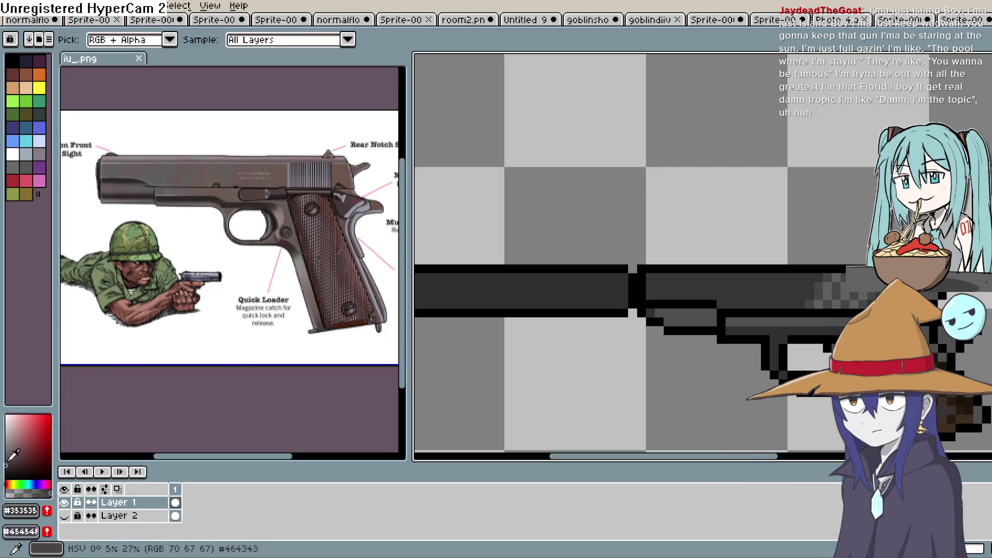
left_click(6, 457)
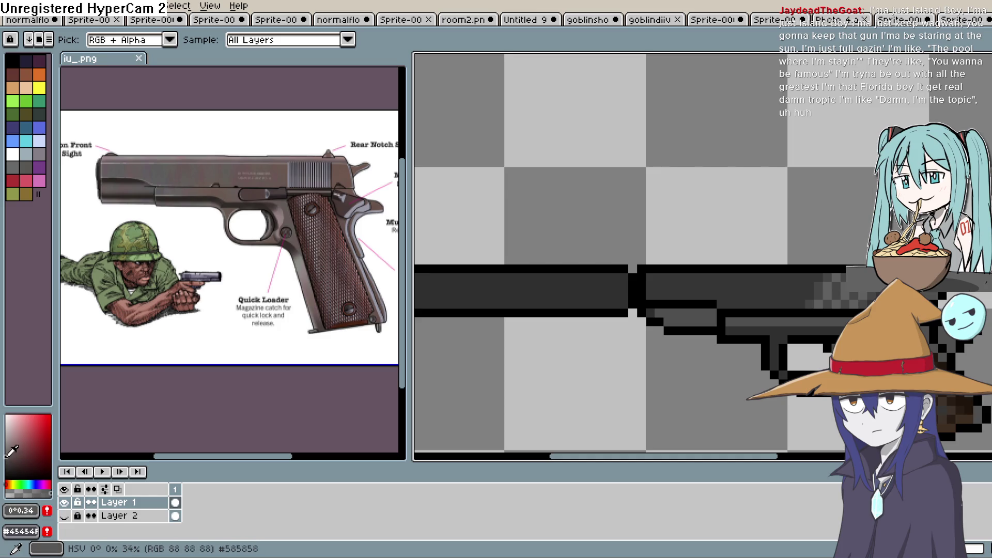
key("b")
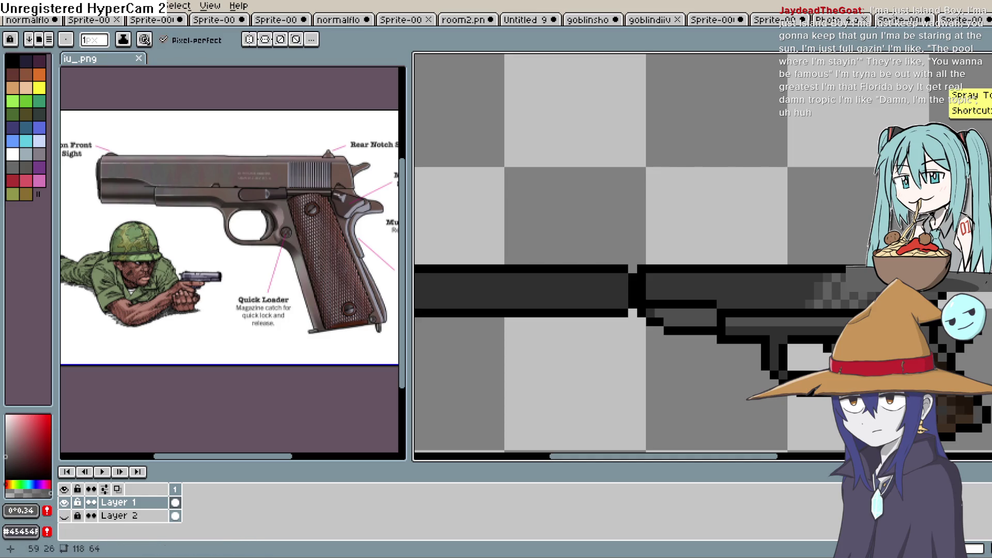
left_click_drag(813, 279, 656, 280)
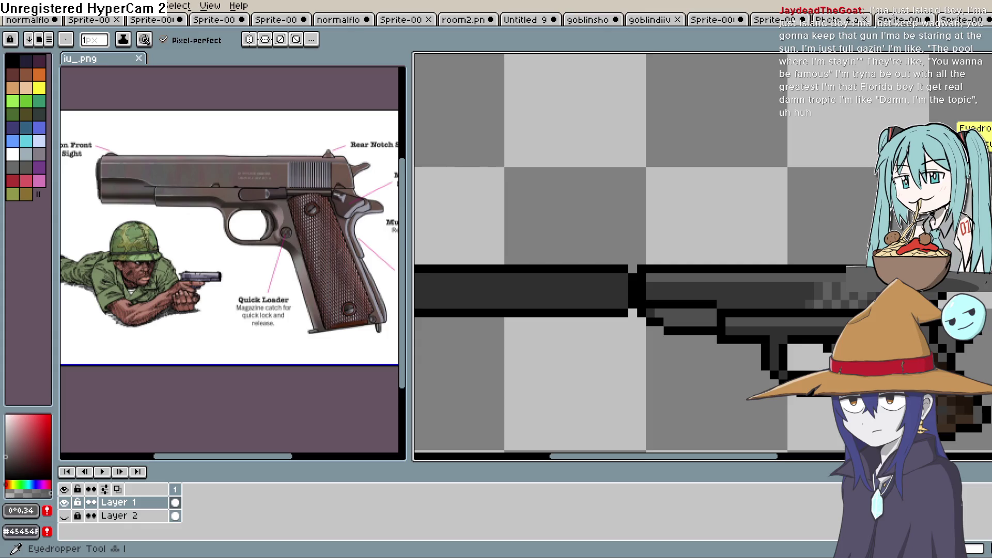
left_click(985, 129)
Step: Sample the slide's greys #353535, #616161 and #464646 in turn
scroll(791, 294, "up", 2)
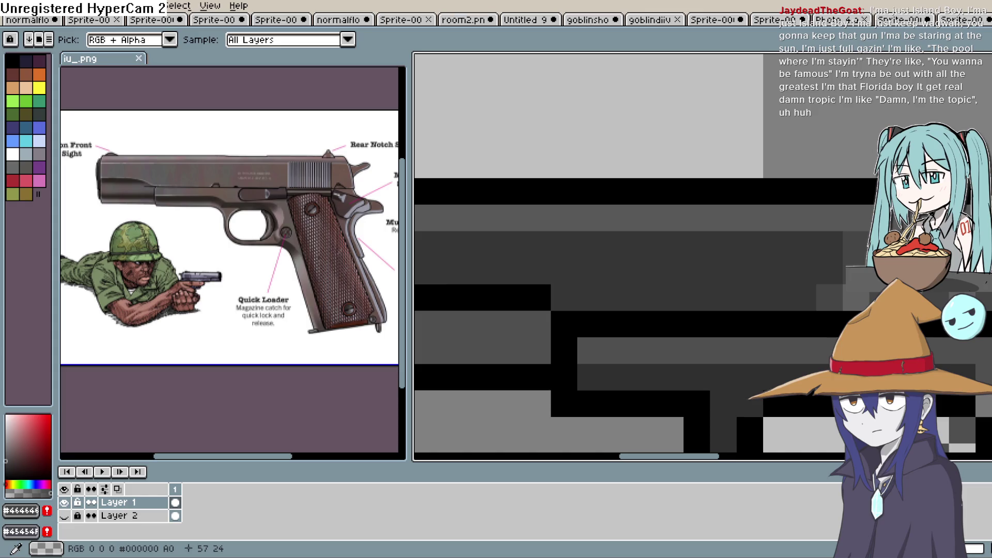
key("b")
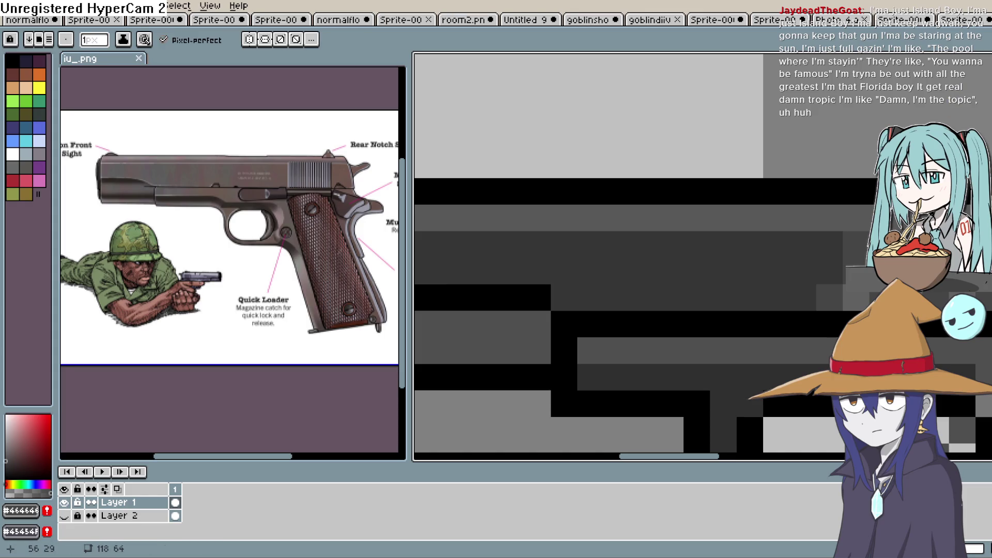
scroll(847, 231, "right", 3)
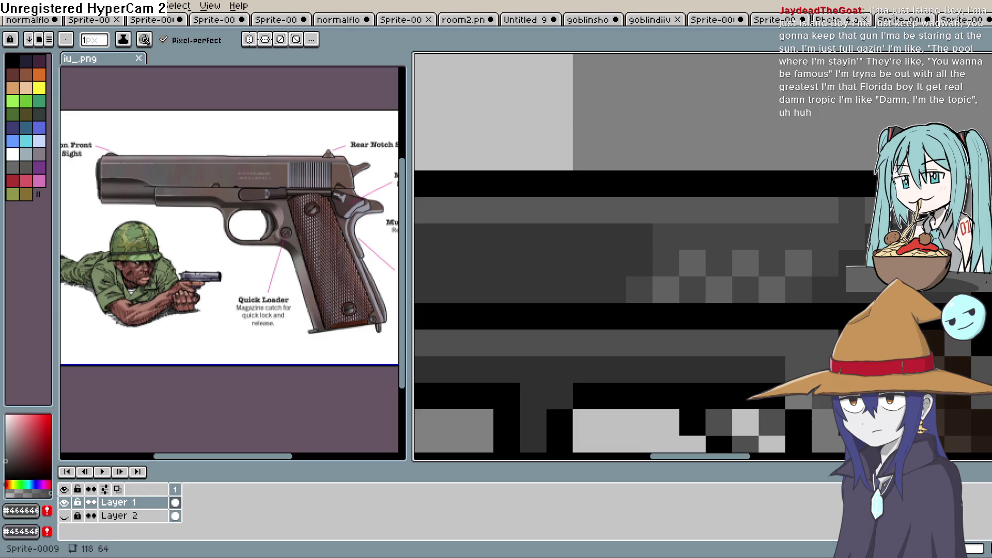
key("i")
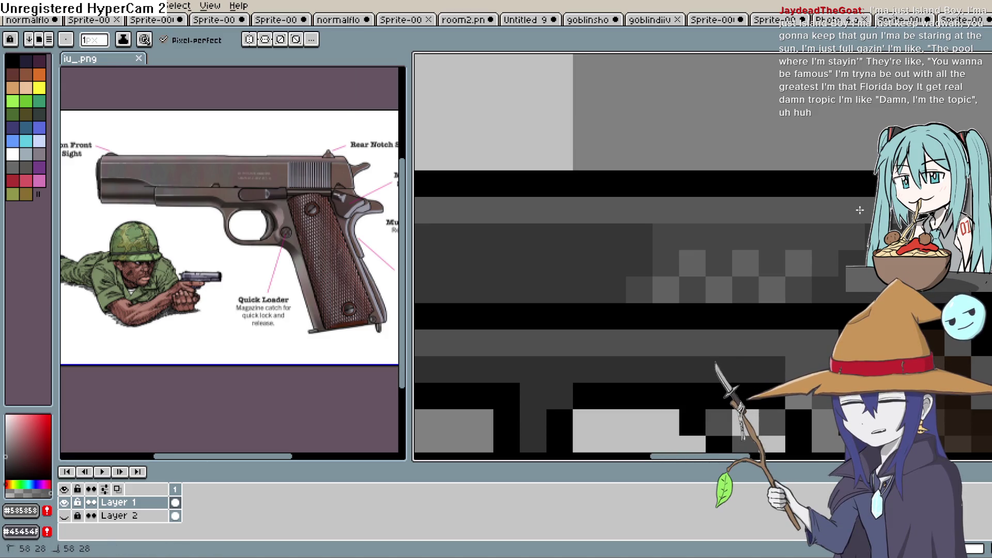
key("i")
left_click(816, 225)
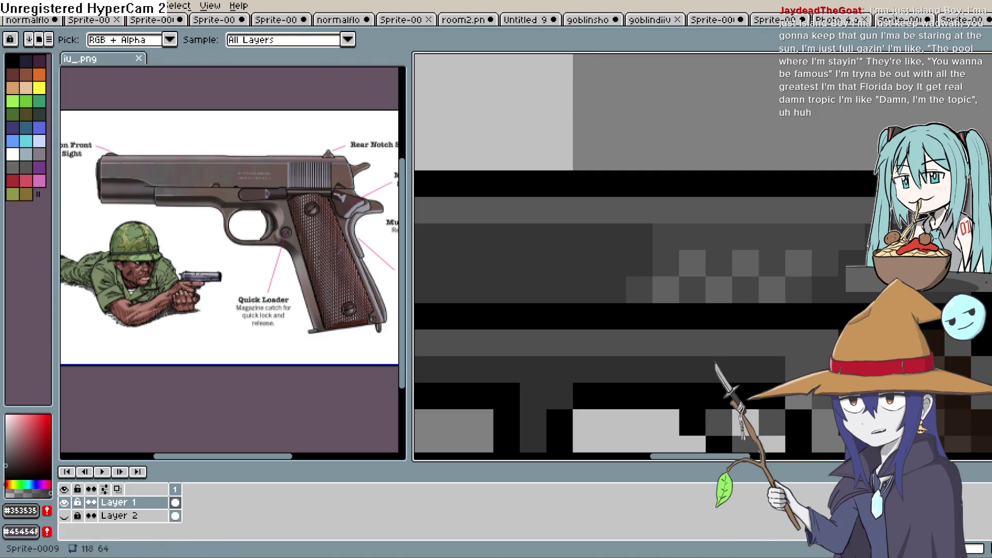
key("alt")
left_click(715, 420, "alt")
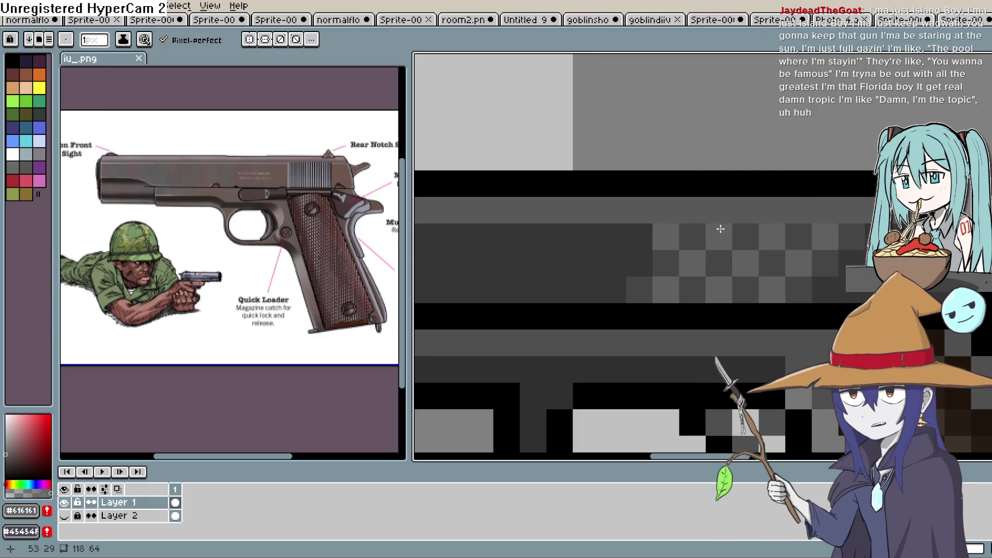
scroll(673, 236, "down", 3)
scroll(950, 153, "up", 2)
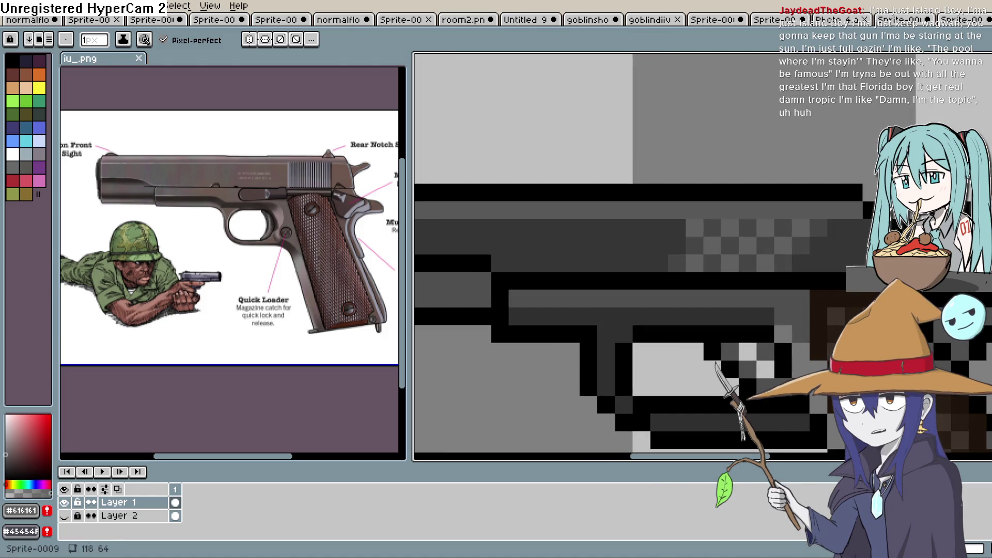
key("i")
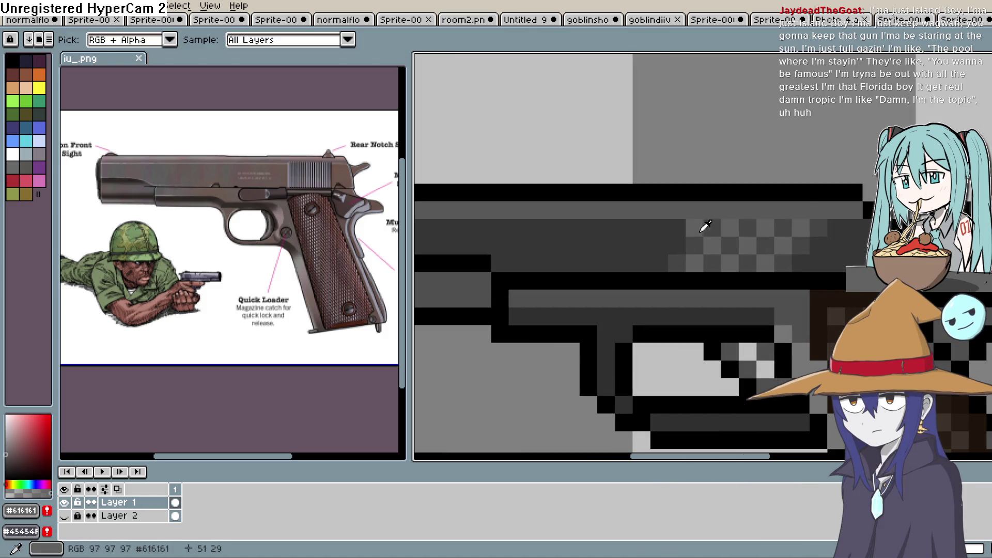
left_click(708, 227)
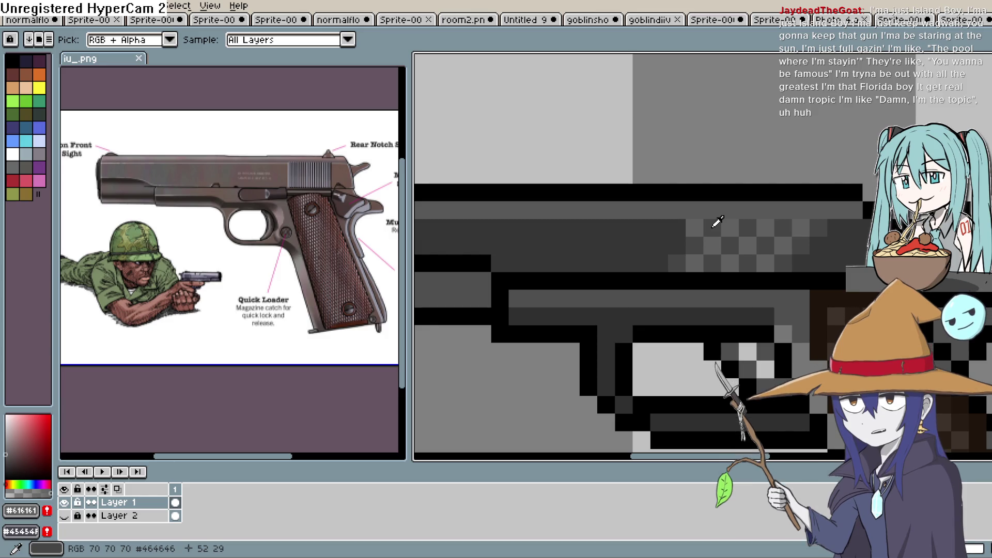
key("b")
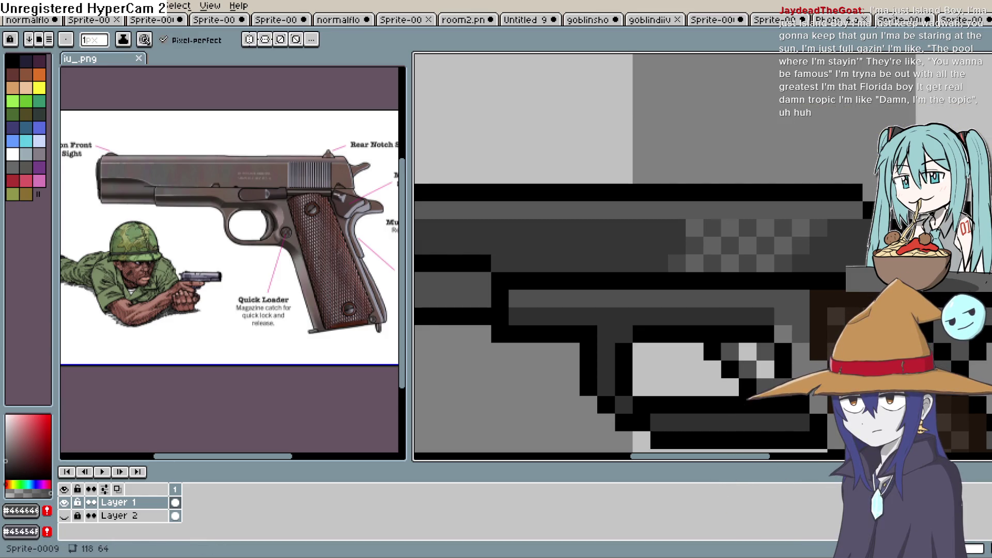
Step: Re-pick dark grey #353535 from the gun and centre the whole pistol in view
scroll(831, 229, "down", 3)
scroll(846, 218, "up", 2)
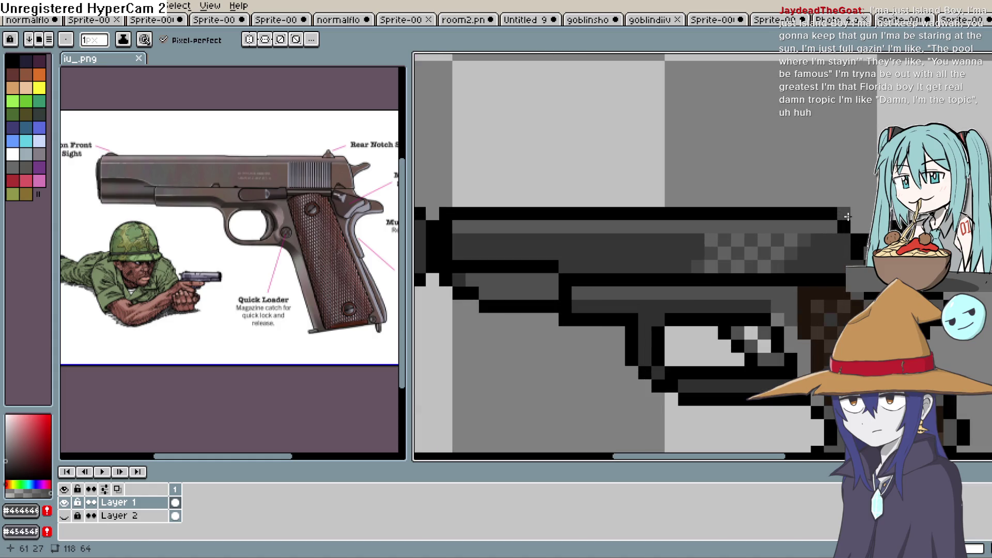
key("i")
left_click(516, 248)
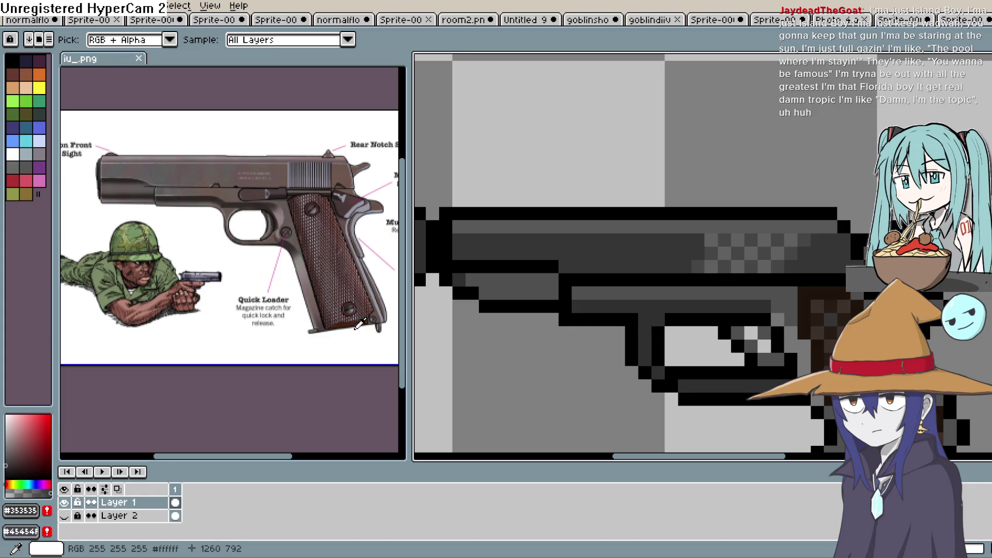
scroll(586, 240, "down", 3)
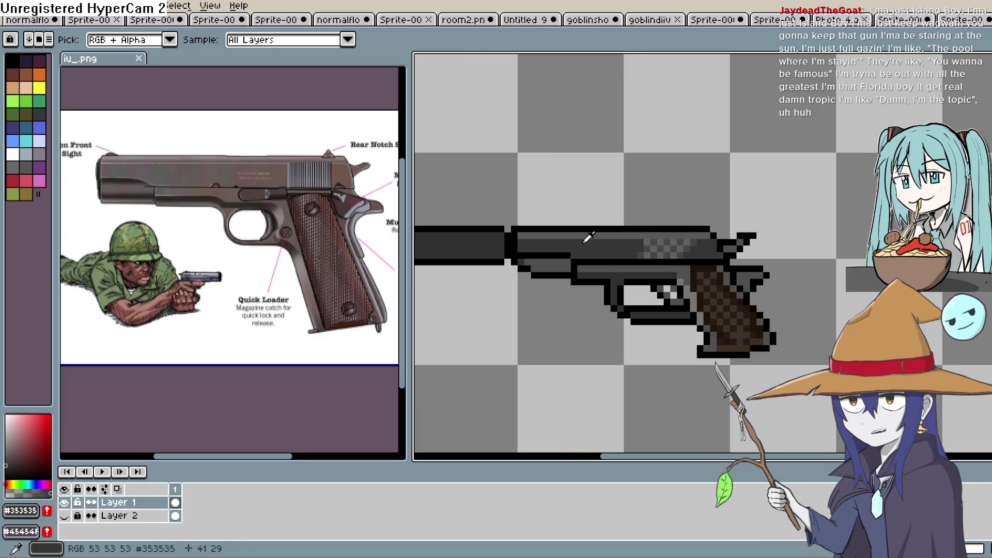
left_click_drag(586, 244, 694, 224)
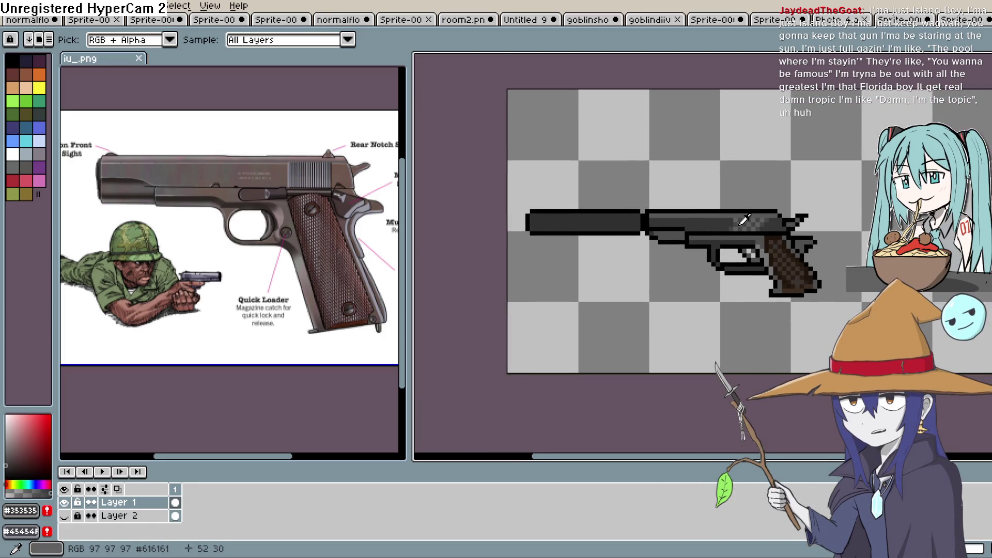
scroll(749, 226, "up", 1)
scroll(715, 226, "down", 1)
scroll(716, 226, "down", 1)
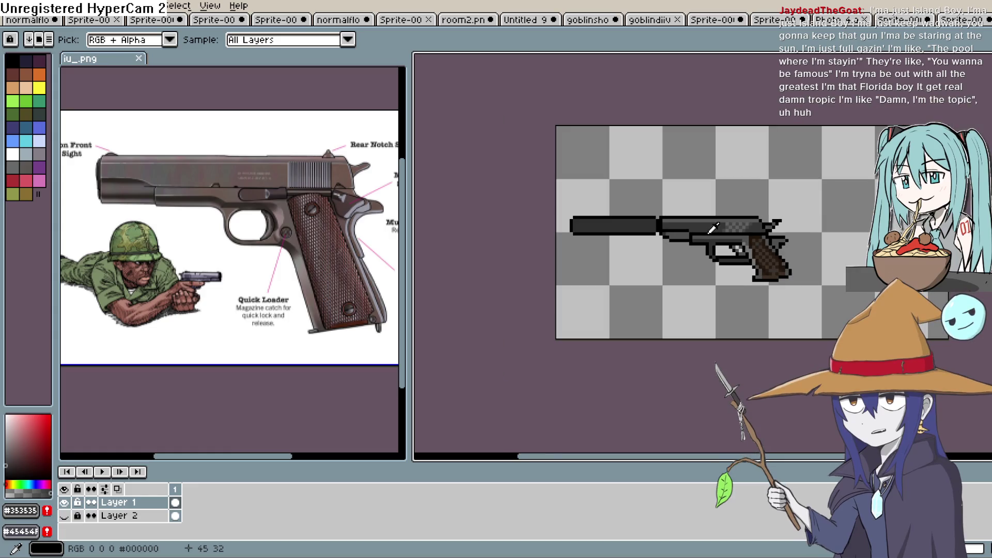
scroll(715, 226, "down", 1)
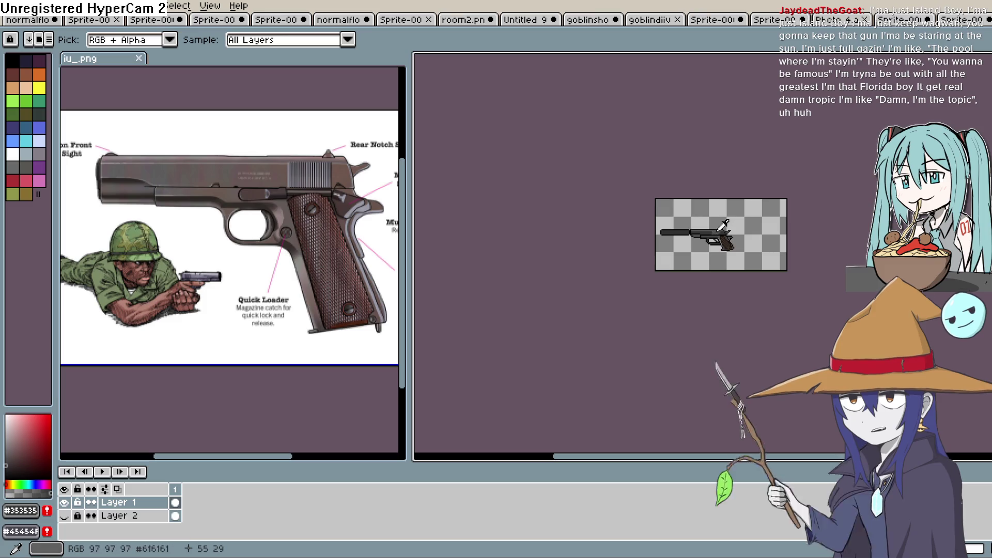
scroll(723, 225, "up", 3)
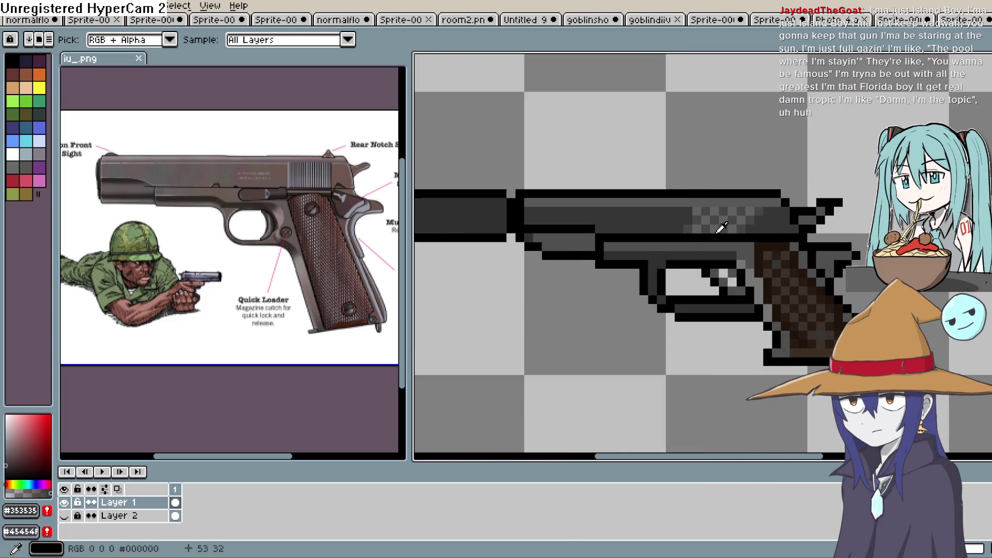
scroll(722, 228, "up", 1)
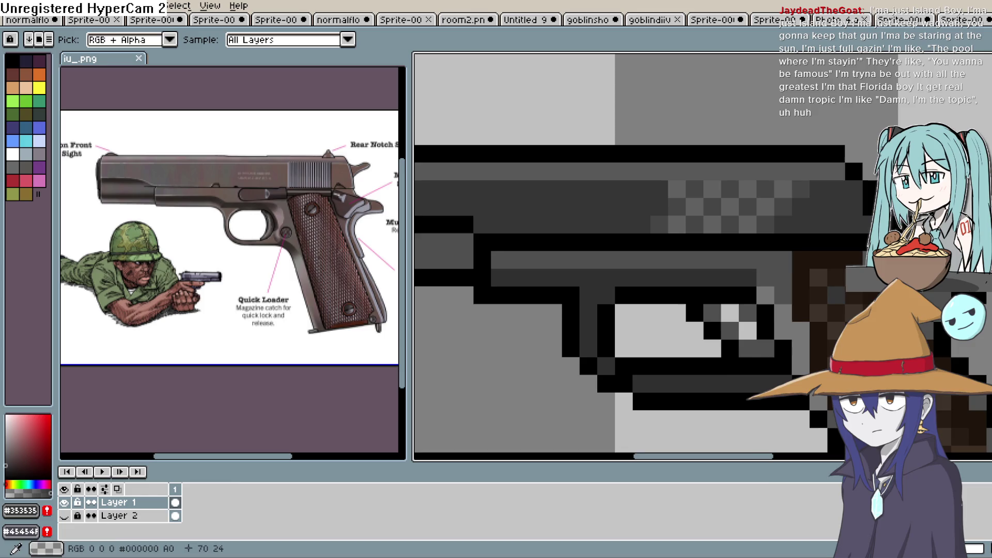
Step: Marquee a 5x4 block under the slide's front and raise it one pixel
key("m")
mouse_move(553, 258)
left_mouse_down()
mouse_move(510, 302)
mouse_move(475, 317)
left_mouse_up()
left_click_drag(521, 291, 518, 280)
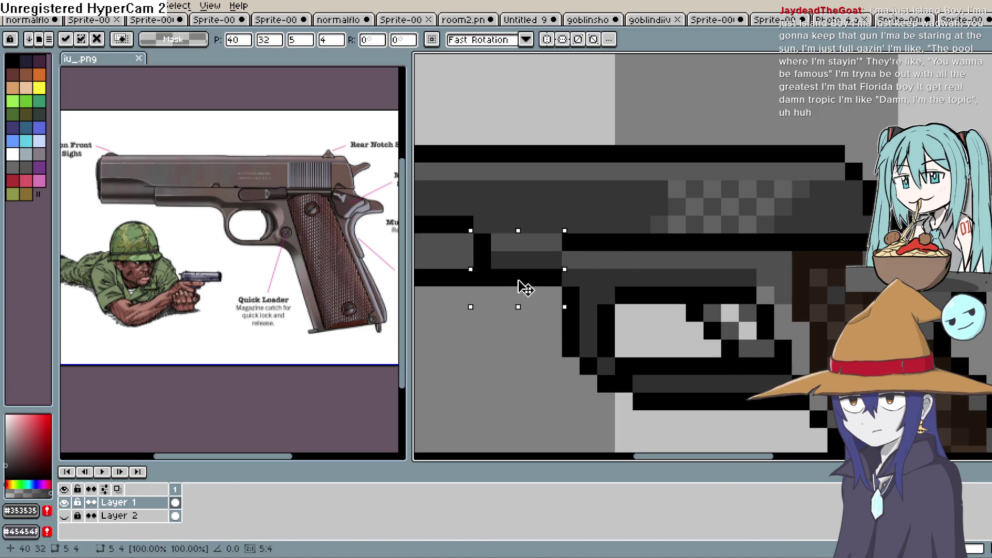
left_click(499, 349)
left_click(552, 259)
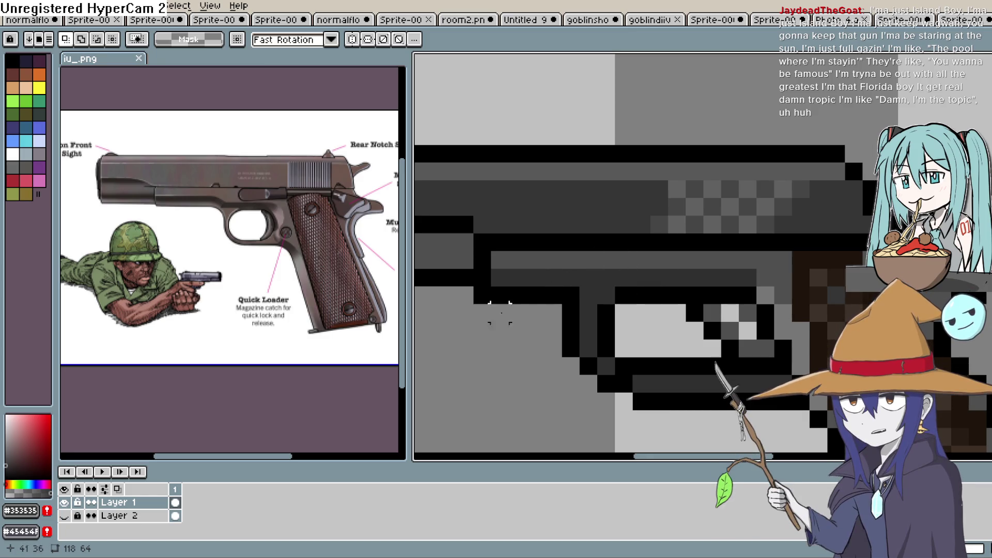
Step: Zoom and pan the iu_.png reference photo to study the whole pistol
scroll(217, 317, "up", 1)
scroll(290, 315, "up", 3)
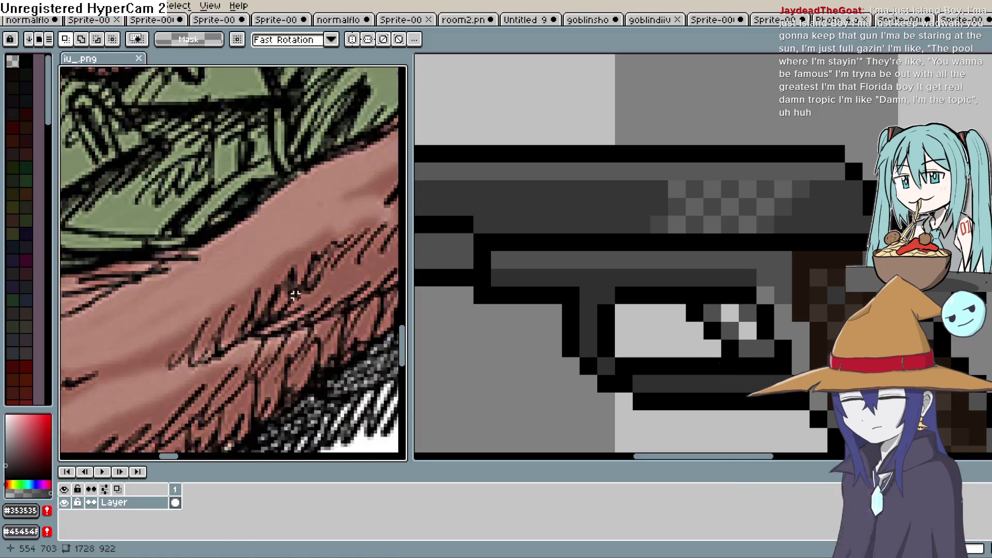
scroll(259, 333, "down", 3)
scroll(251, 341, "up", 2)
scroll(245, 346, "down", 2)
scroll(248, 344, "up", 2)
scroll(253, 342, "down", 4)
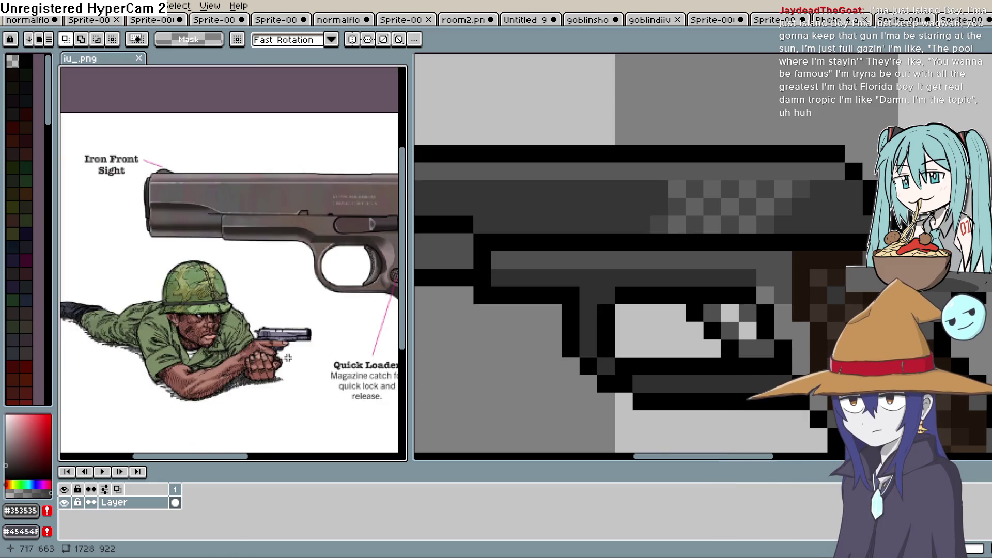
scroll(232, 314, "up", 2)
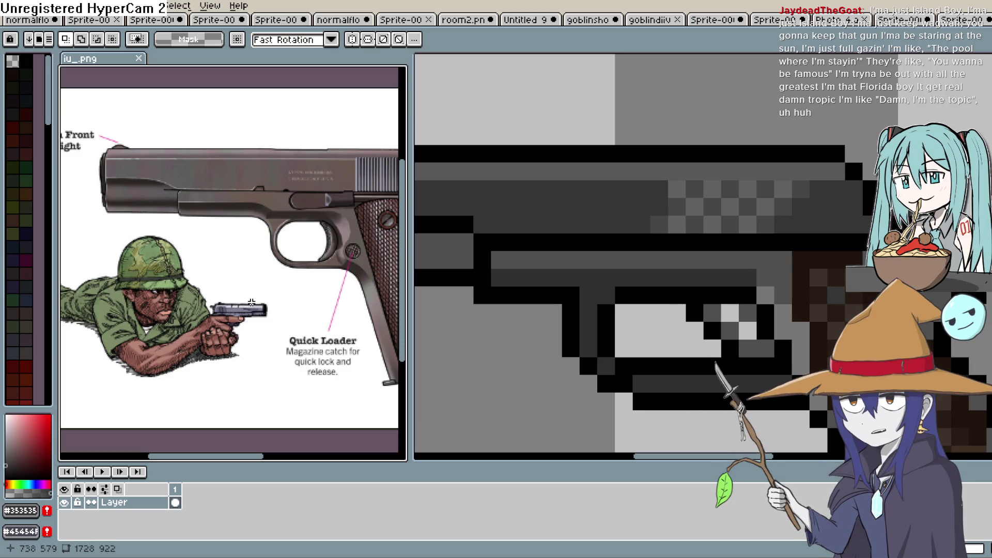
scroll(302, 310, "down", 2)
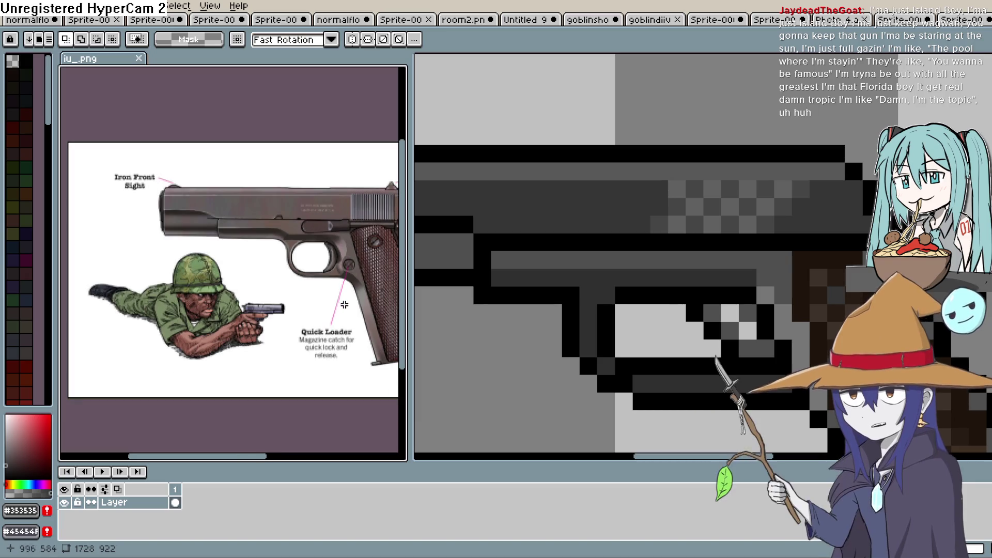
scroll(284, 313, "up", 1)
left_click_drag(269, 316, 285, 320)
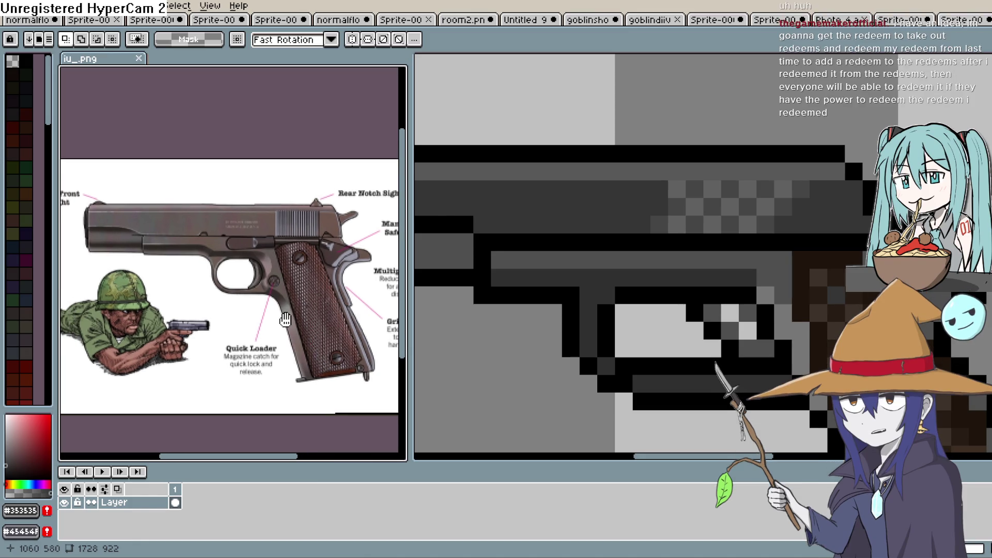
key("ctrl+Tab")
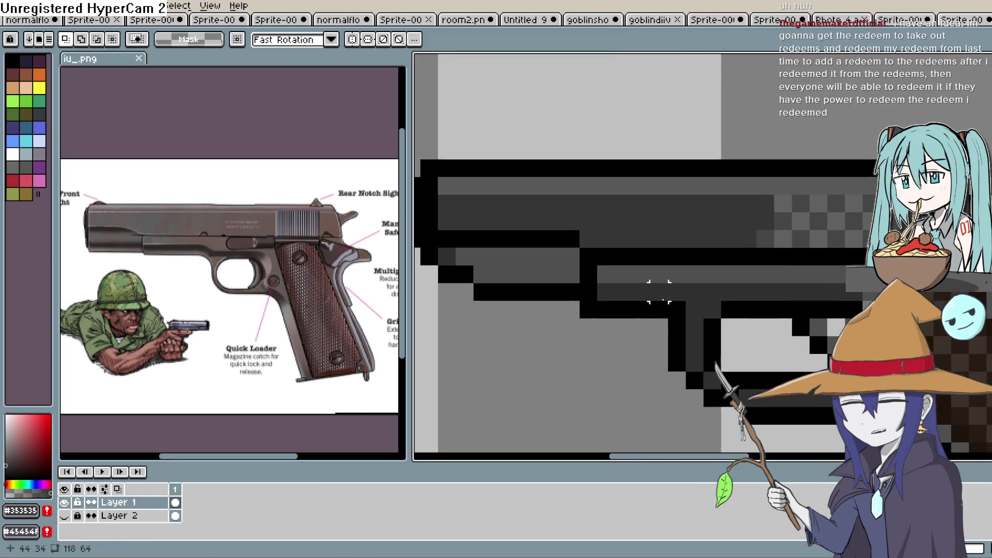
Step: Raise a 5x3 block beneath the slide by one pixel
left_click_drag(656, 292, 622, 330)
mouse_move(576, 282)
left_mouse_down()
mouse_move(669, 335)
mouse_move(631, 310)
mouse_move(637, 304)
mouse_move(636, 314)
left_mouse_up()
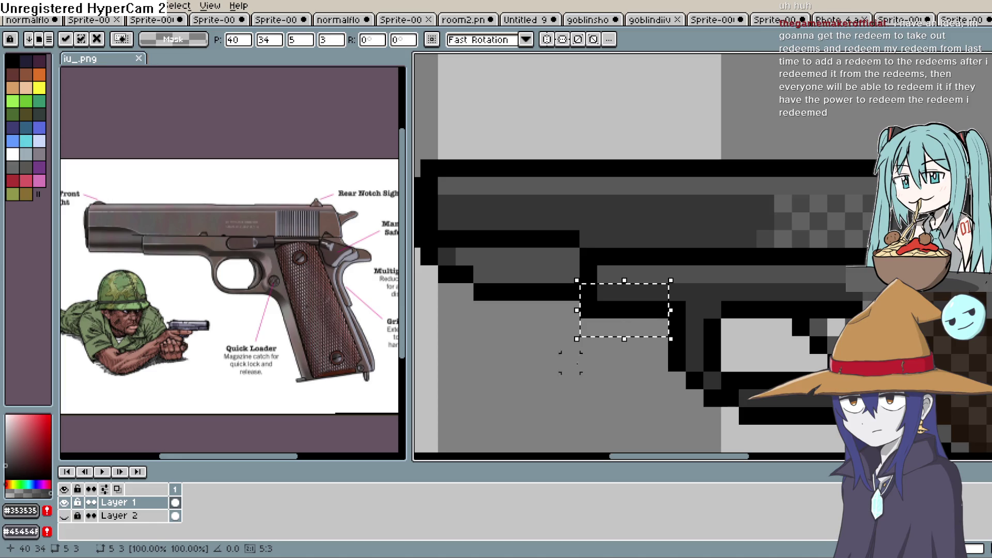
key("b")
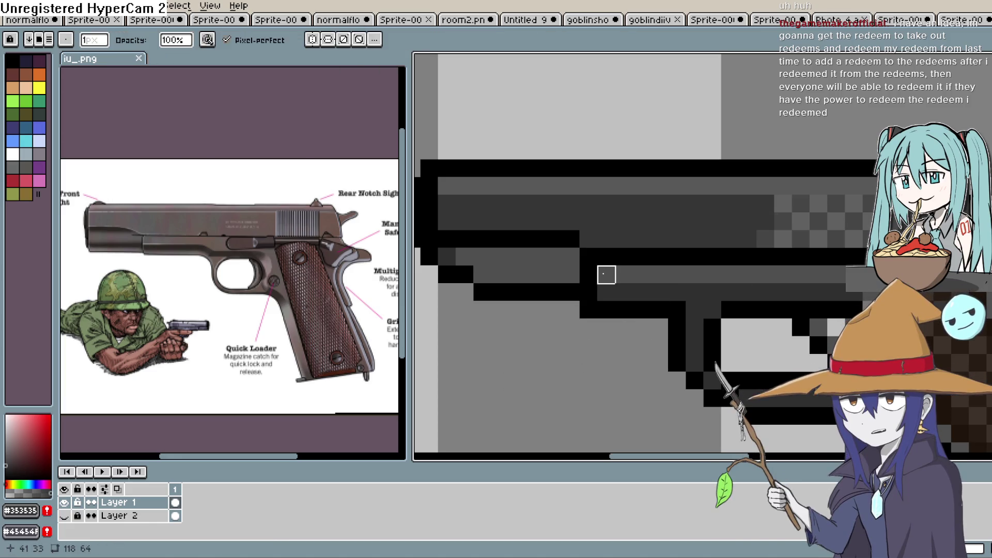
Step: Reframe the whole pistol and marquee the region around the trigger guard
scroll(588, 310, "down", 4)
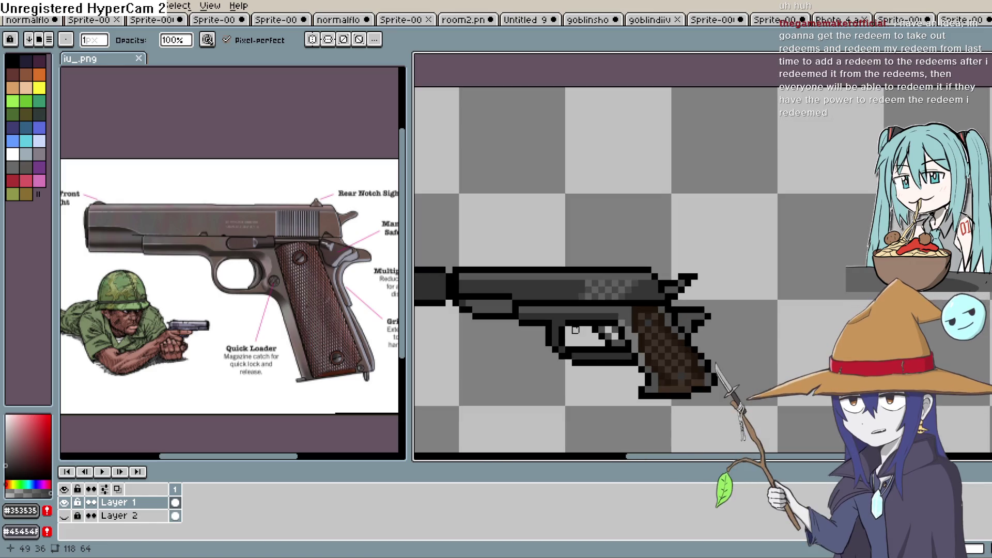
left_click_drag(655, 306, 699, 281)
left_click_drag(679, 314, 654, 282)
key("m")
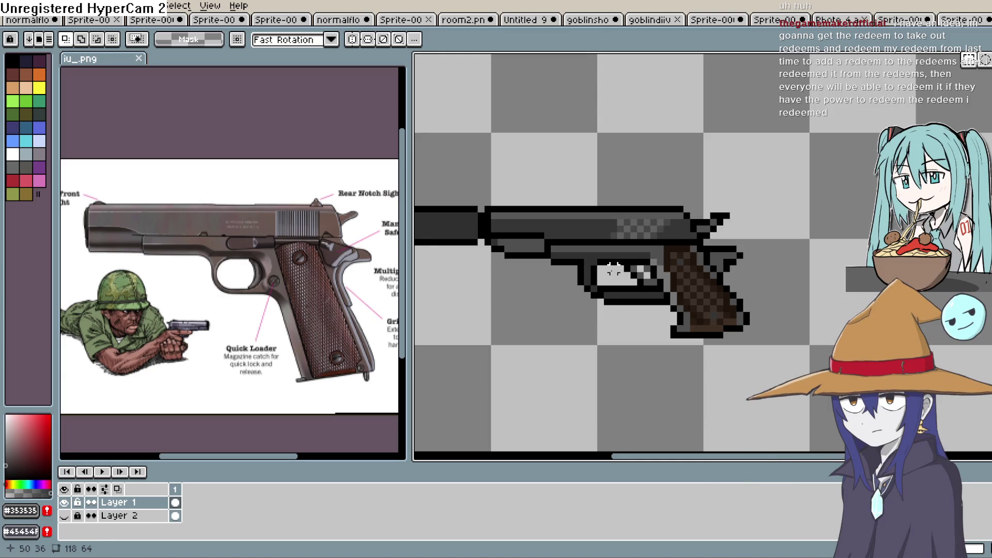
mouse_move(588, 264)
left_mouse_down()
mouse_move(586, 310)
mouse_move(633, 314)
left_mouse_up()
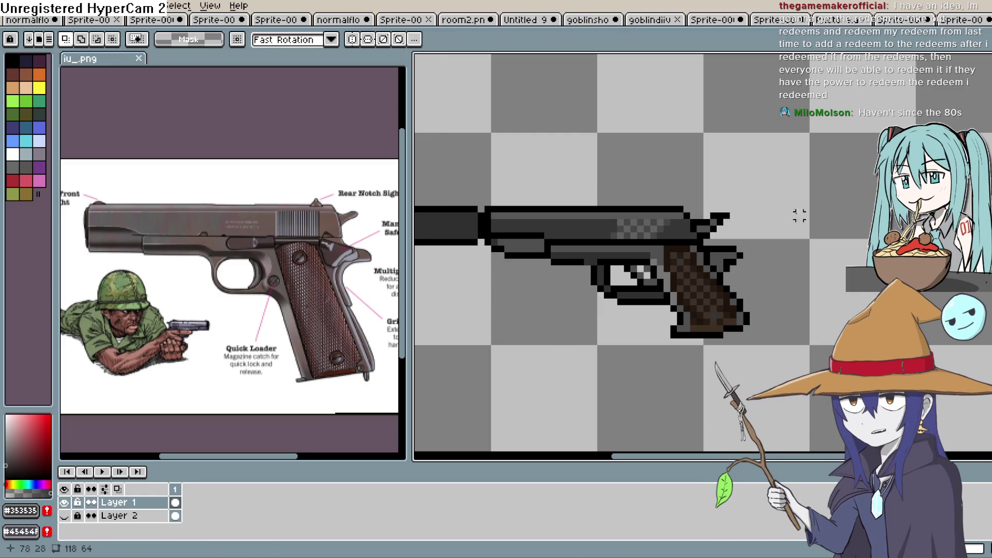
Step: Eyedrop pure black #000000 from the gun's outline
key("i")
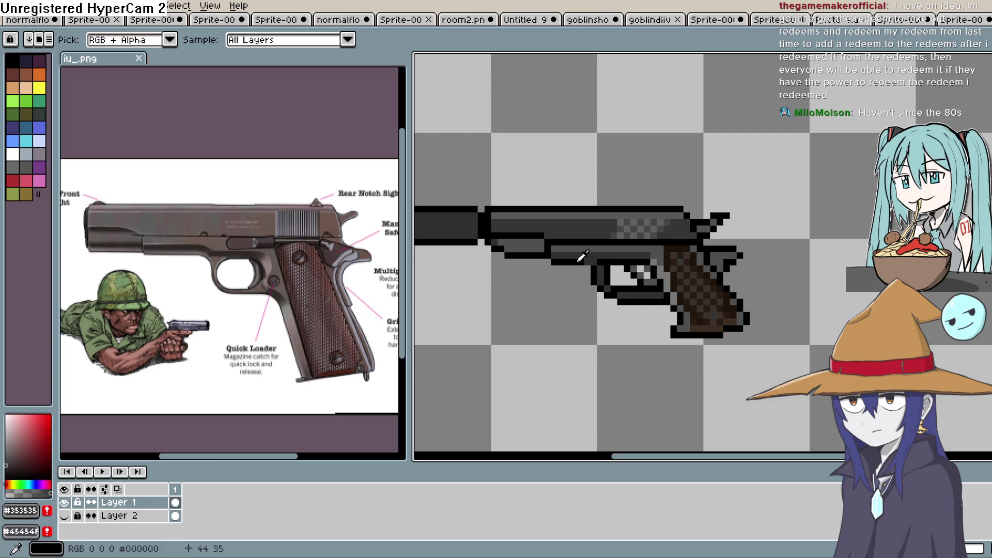
left_click(575, 262)
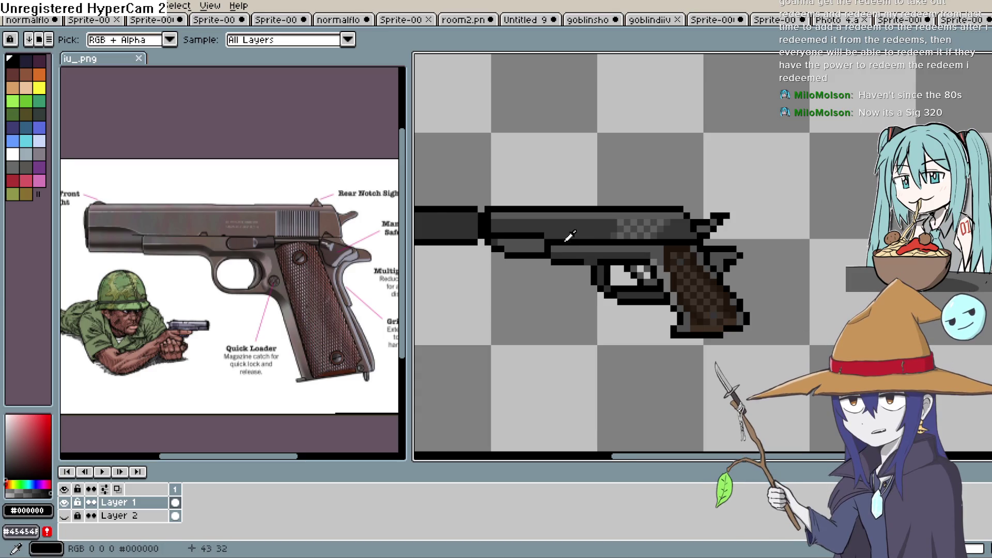
Step: Take the silencer barrel's dark grey #303030 as the pencil colour
scroll(567, 233, "up", 2)
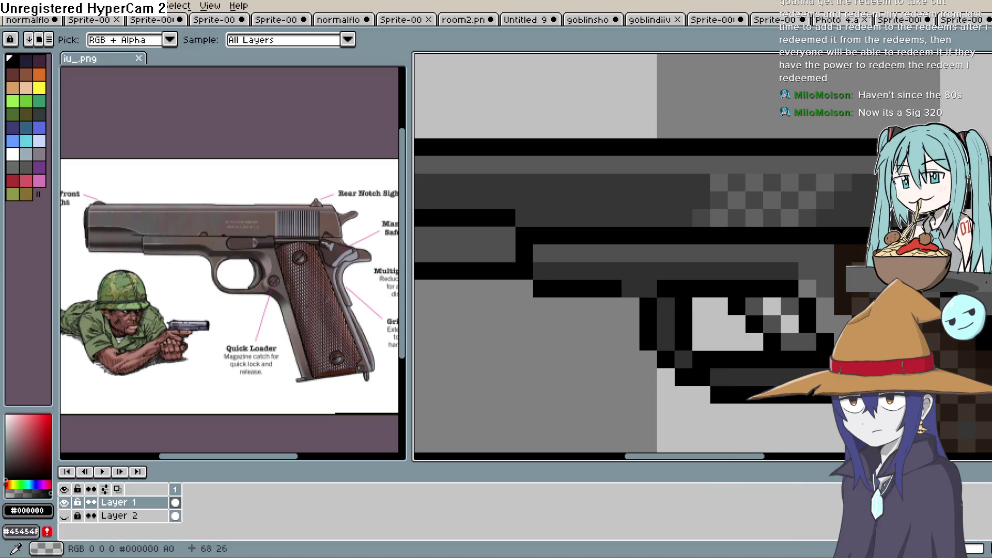
key("b")
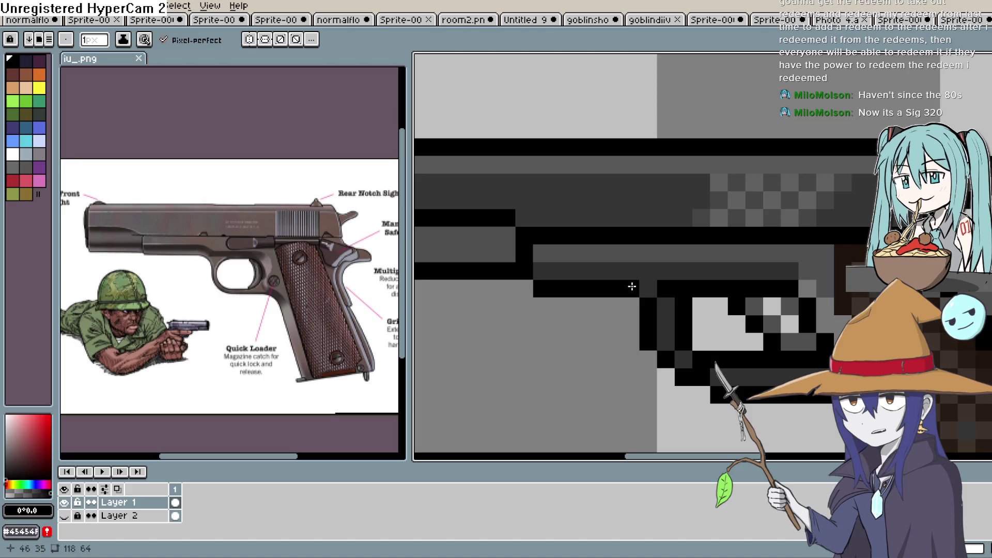
scroll(562, 375, "down", 1)
scroll(562, 376, "down", 3)
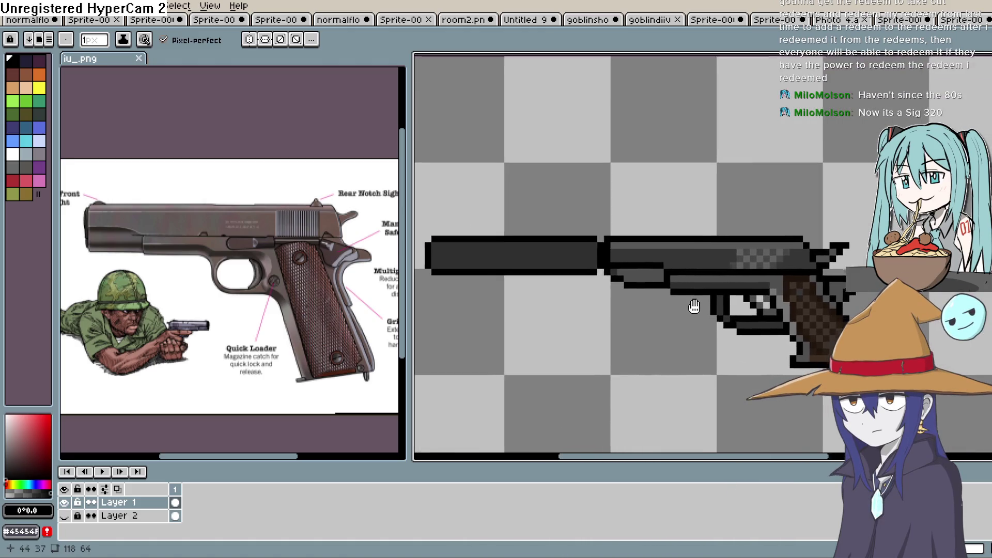
scroll(732, 288, "up", 1)
scroll(732, 288, "down", 1)
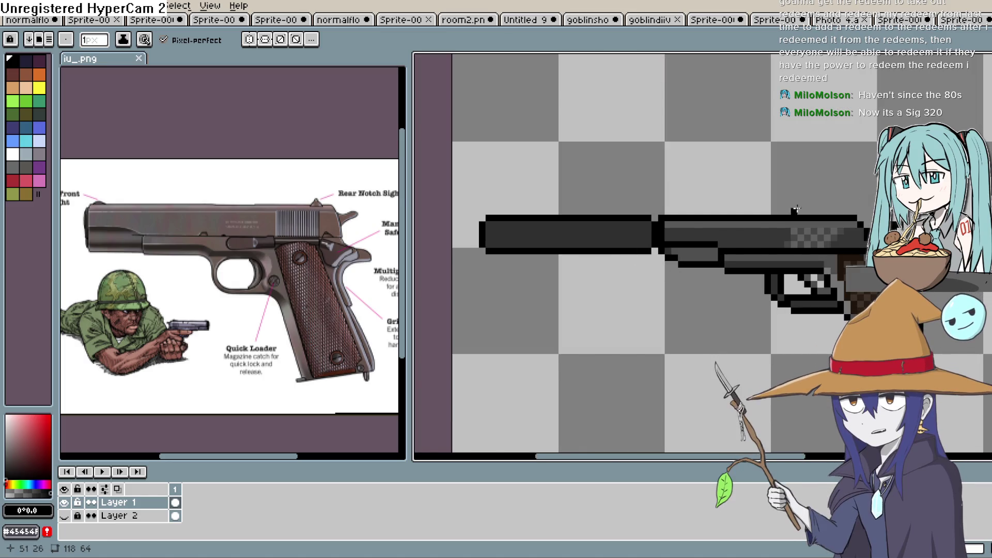
key("i")
left_click(615, 226)
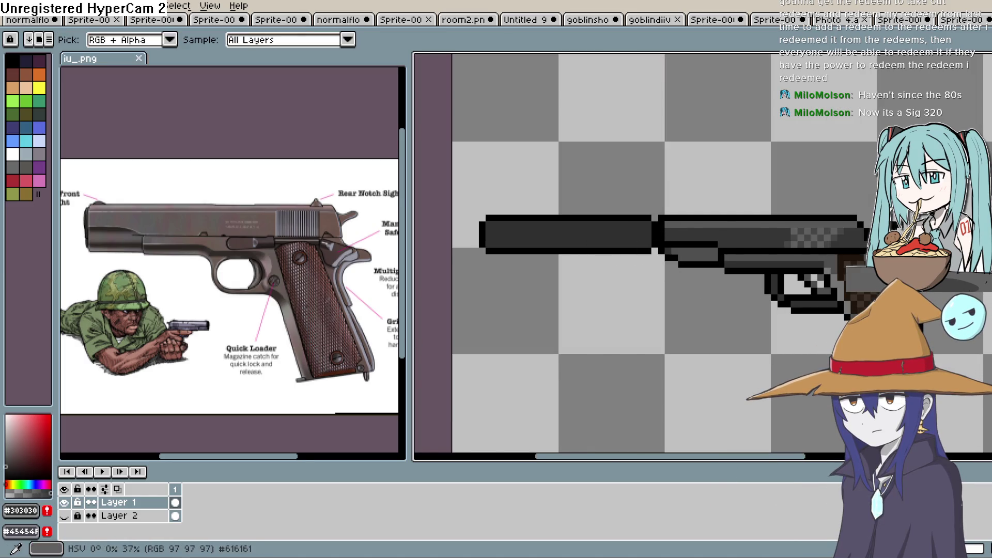
Step: Show Layer 2's background art to check the pistol, then hide it again
left_click(64, 516)
scroll(504, 392, "down", 2)
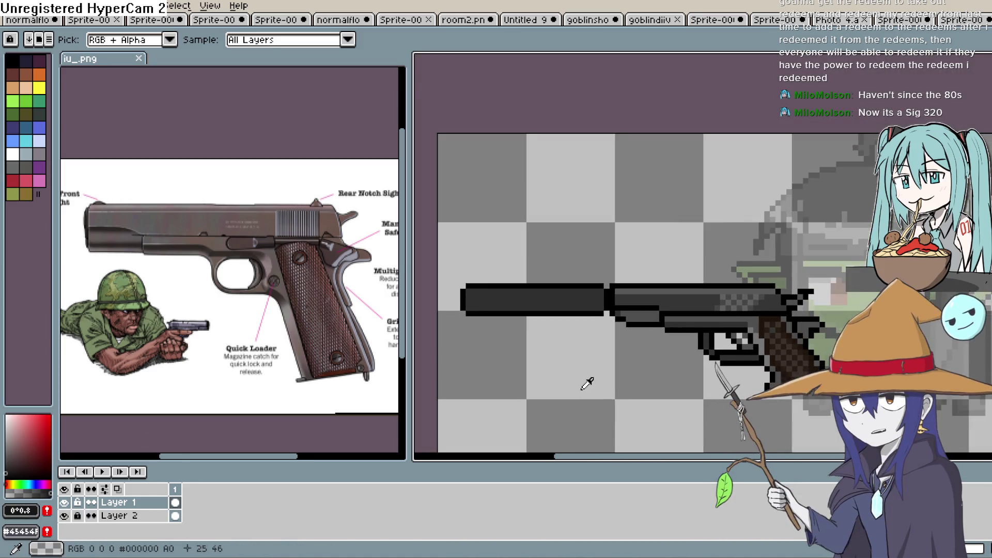
scroll(593, 378, "down", 1)
scroll(591, 377, "down", 2)
scroll(569, 393, "up", 2)
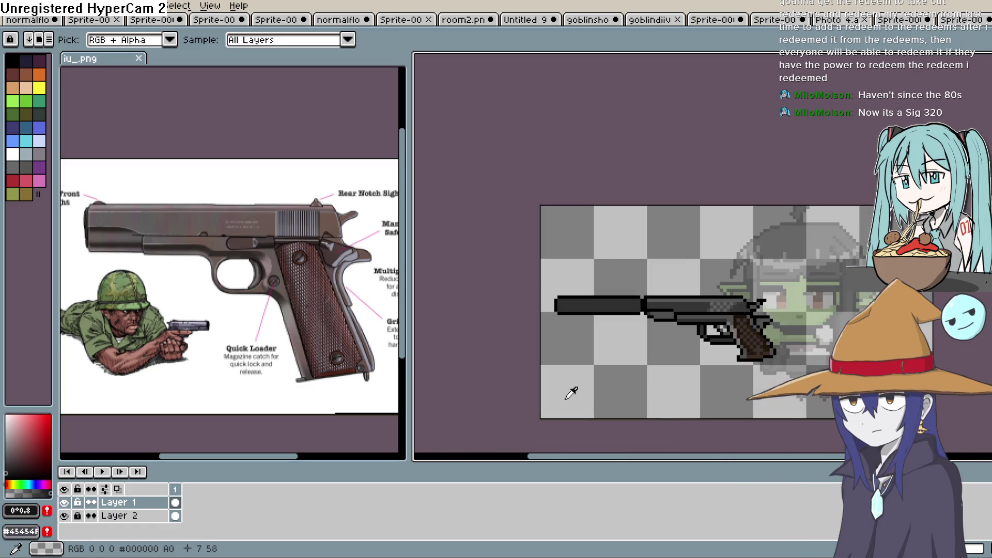
left_click_drag(650, 382, 649, 395)
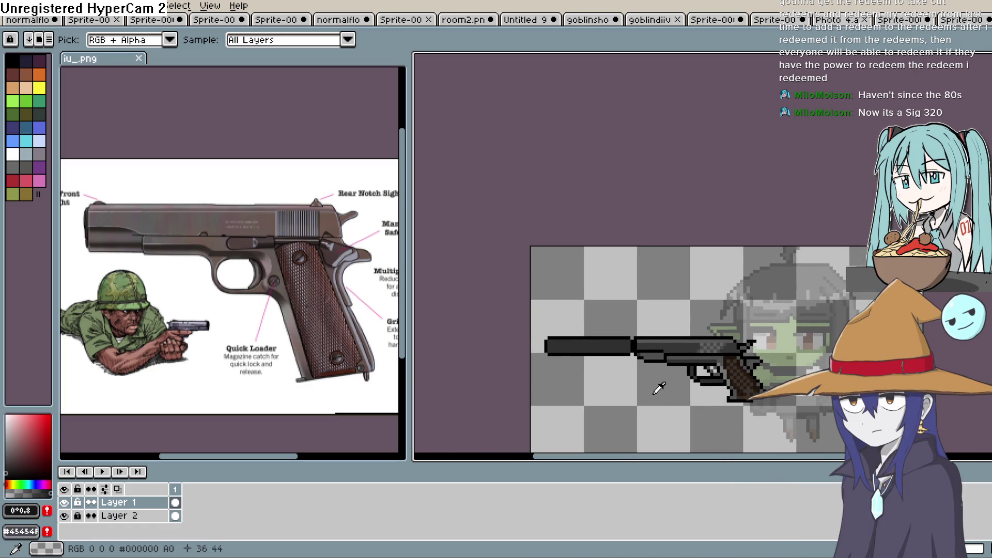
scroll(659, 385, "up", 1)
scroll(660, 384, "up", 1)
left_click(64, 516)
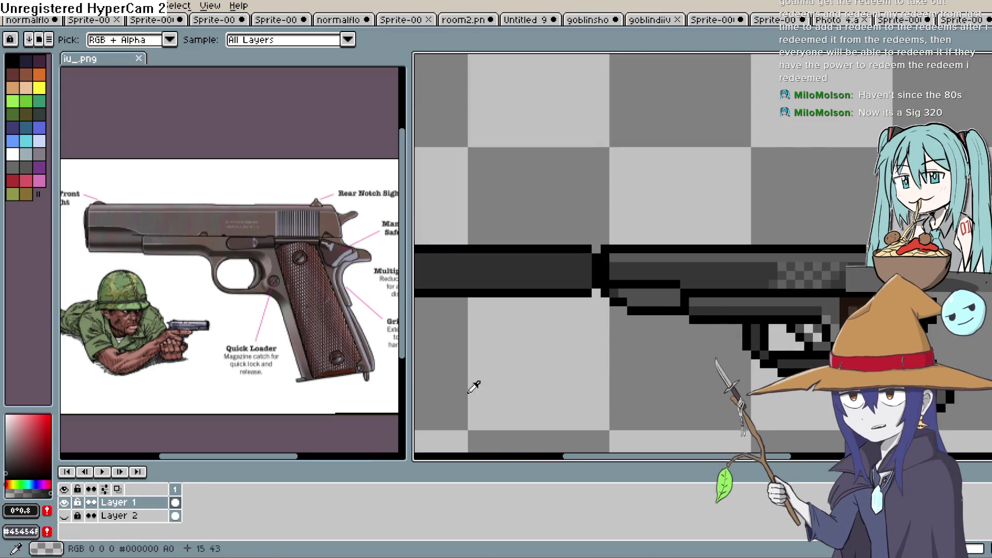
Step: Sample the gun's dark grey, shift it slightly darker, and return to the Pencil
scroll(468, 387, "down", 1)
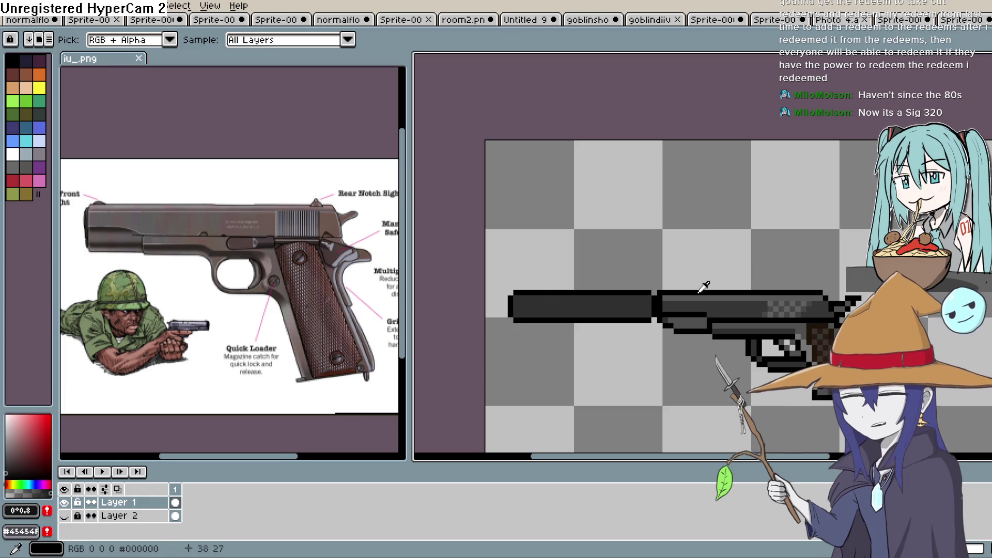
left_click(705, 290)
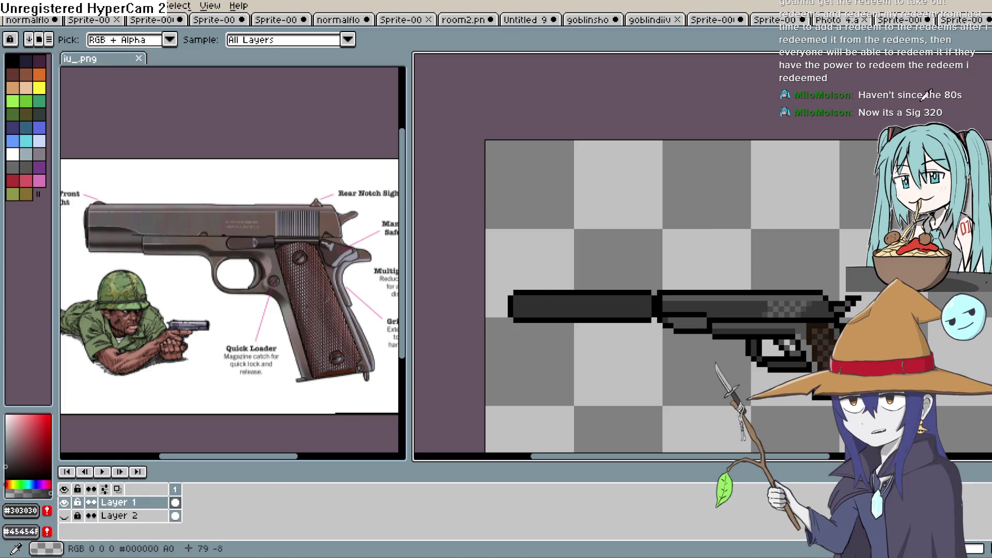
left_click(17, 460)
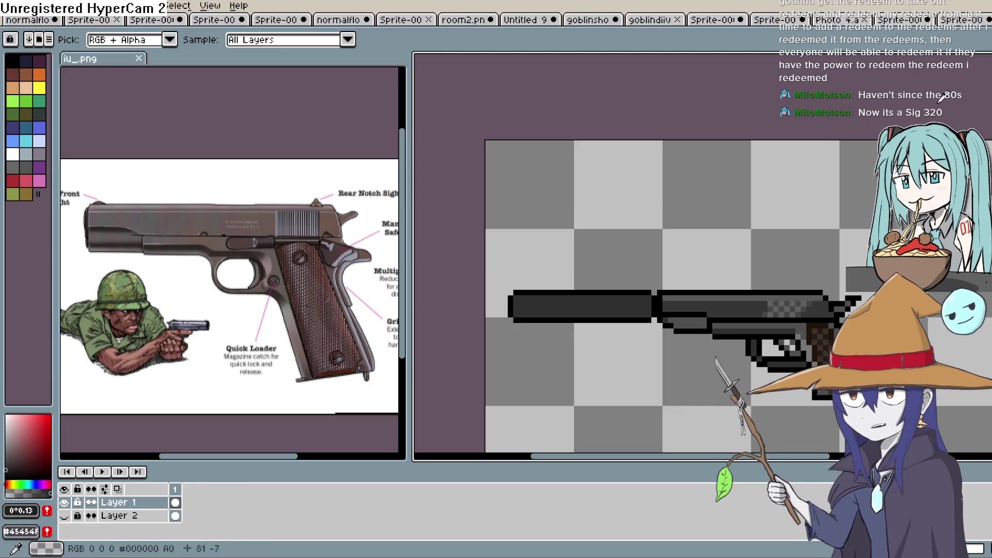
left_click(984, 97)
scroll(620, 310, "up", 1)
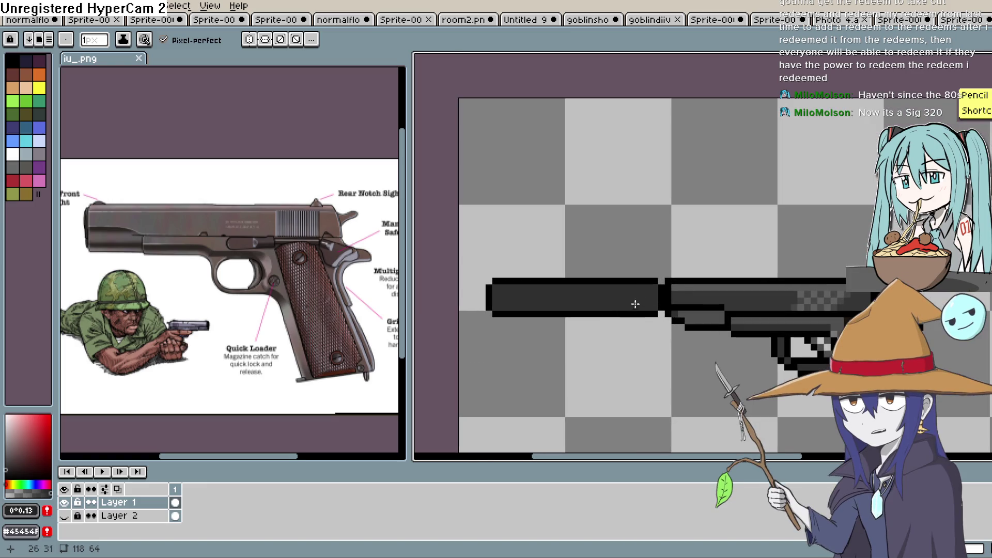
Step: Draw lighter grey along the silencer's bottom and darker grey along the barrel row
scroll(649, 305, "up", 1)
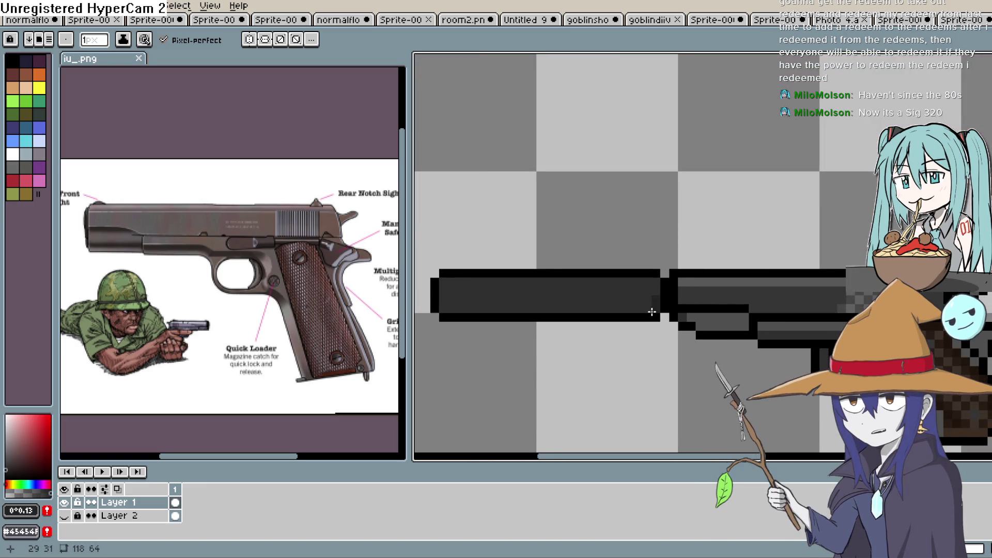
mouse_move(613, 303)
left_mouse_down()
mouse_move(655, 305)
mouse_move(536, 305)
left_mouse_up()
left_click_drag(439, 300, 504, 298)
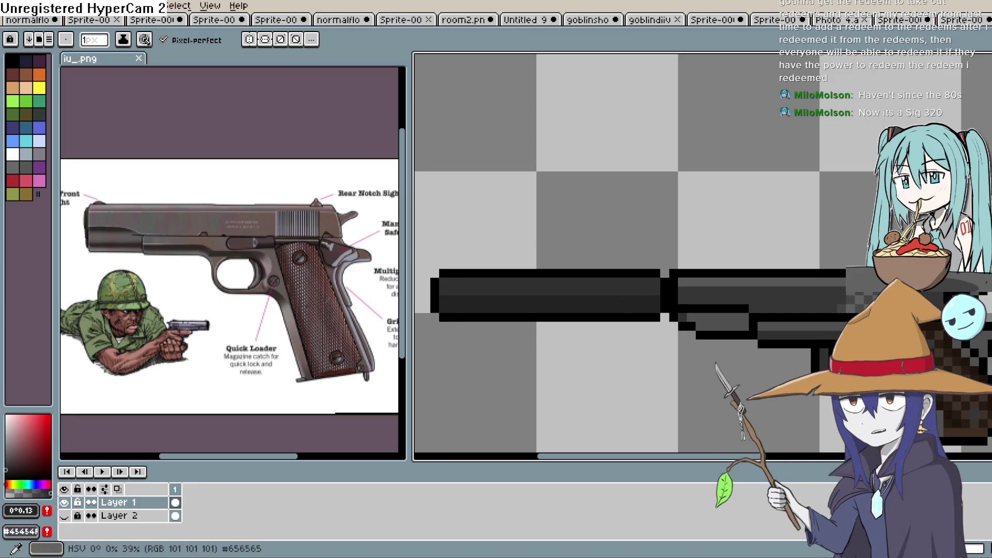
left_click(5, 452)
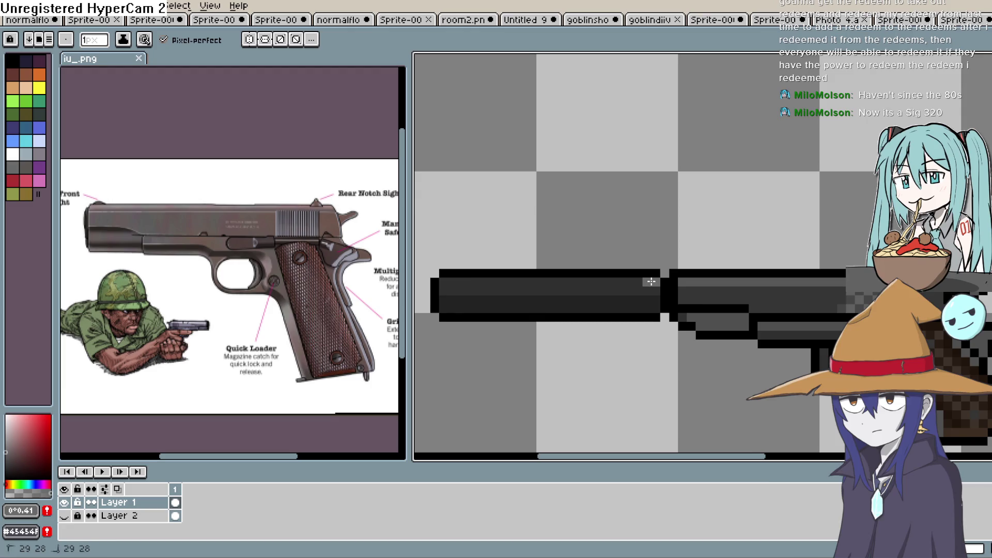
left_click_drag(630, 282, 442, 282)
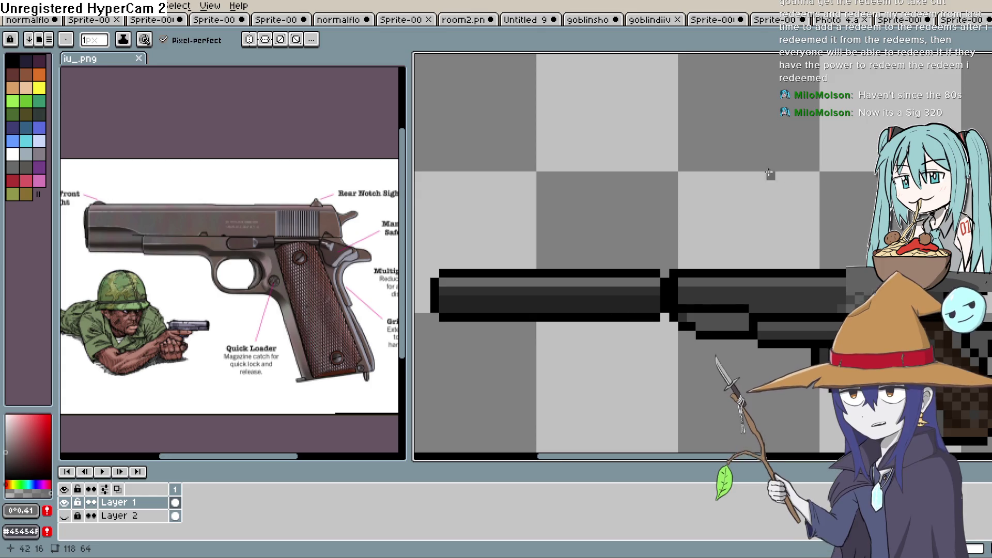
Step: Fill one barrel row with a darker grey using the Paint Bucket
scroll(679, 180, "down", 1)
left_click_drag(611, 206, 675, 202)
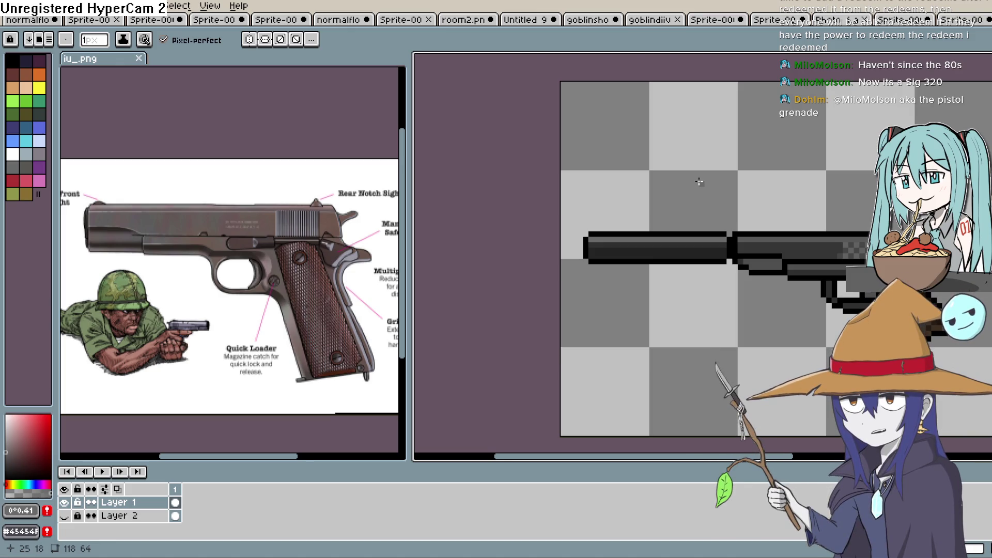
scroll(707, 213, "up", 2)
scroll(748, 206, "up", 2)
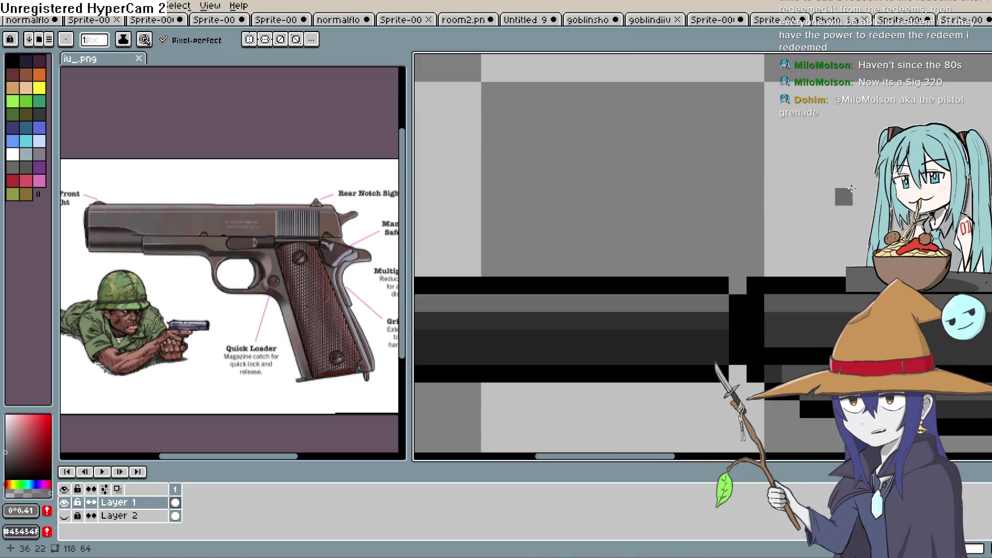
key("i")
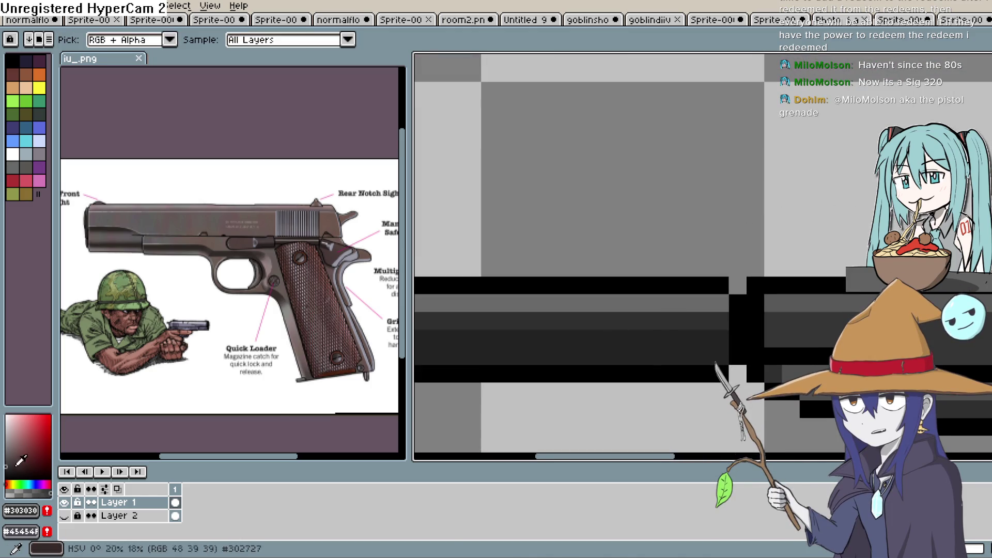
left_click(7, 463)
left_click_drag(6, 463, 6, 461)
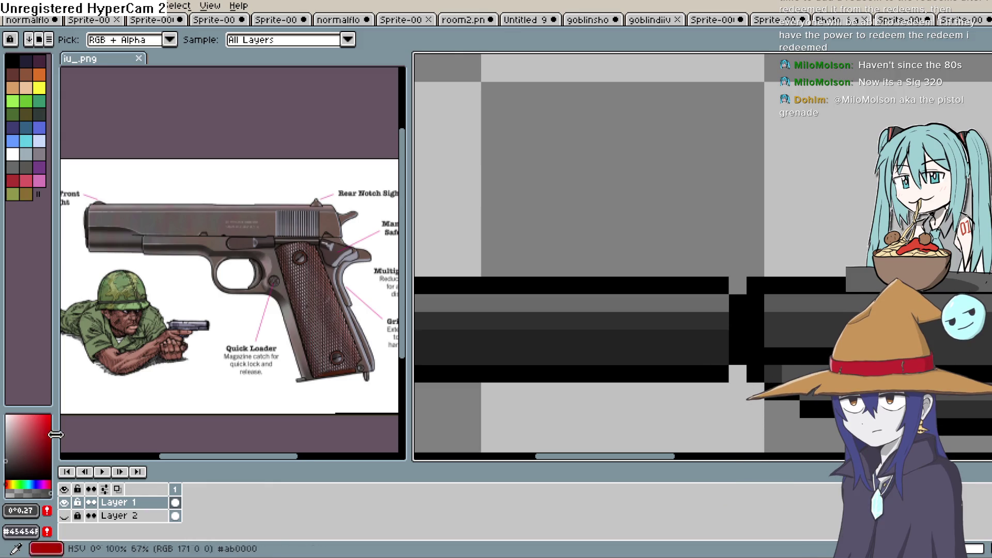
key("g")
left_click(648, 303)
Step: Sample the barrel's dark grey and extend the barrel stroke further left with the Pencil
scroll(569, 372, "down", 3)
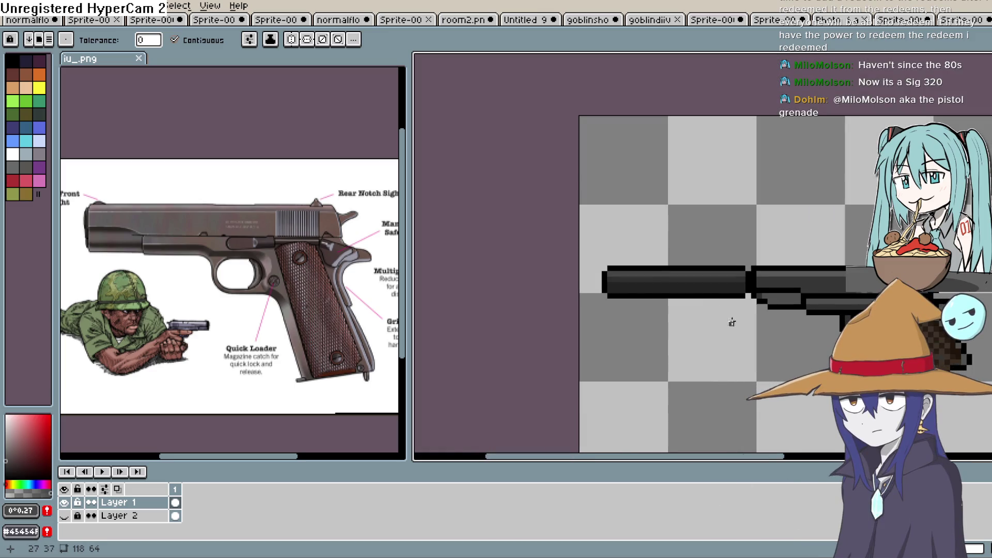
scroll(724, 290, "up", 3)
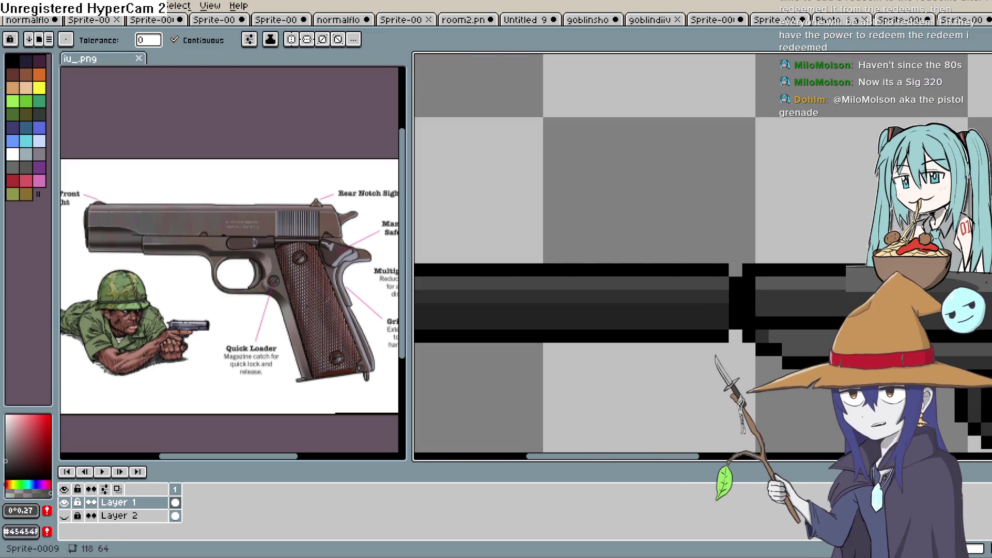
key("i")
left_click(684, 297)
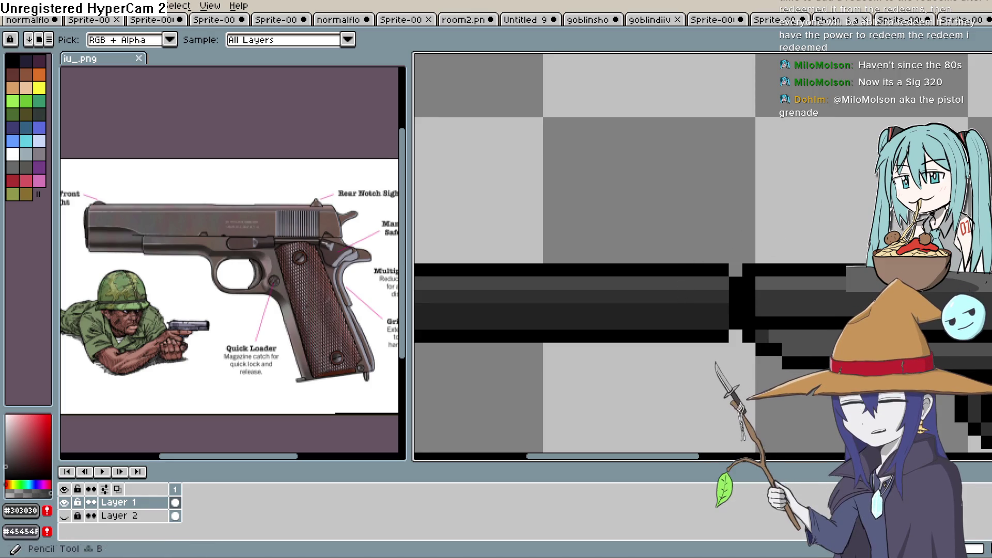
key("b")
mouse_move(649, 316)
left_mouse_down()
mouse_move(810, 296)
mouse_move(759, 296)
left_mouse_up()
left_click(727, 294, "shift")
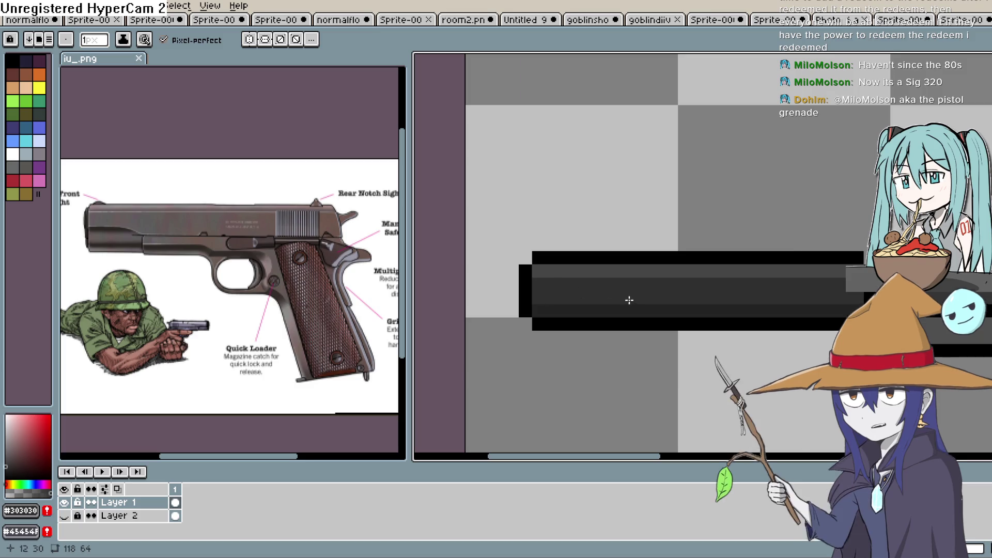
Step: Zoom and pan across the slide, frame and grip to review the shading
scroll(731, 317, "down", 3)
scroll(829, 303, "up", 3)
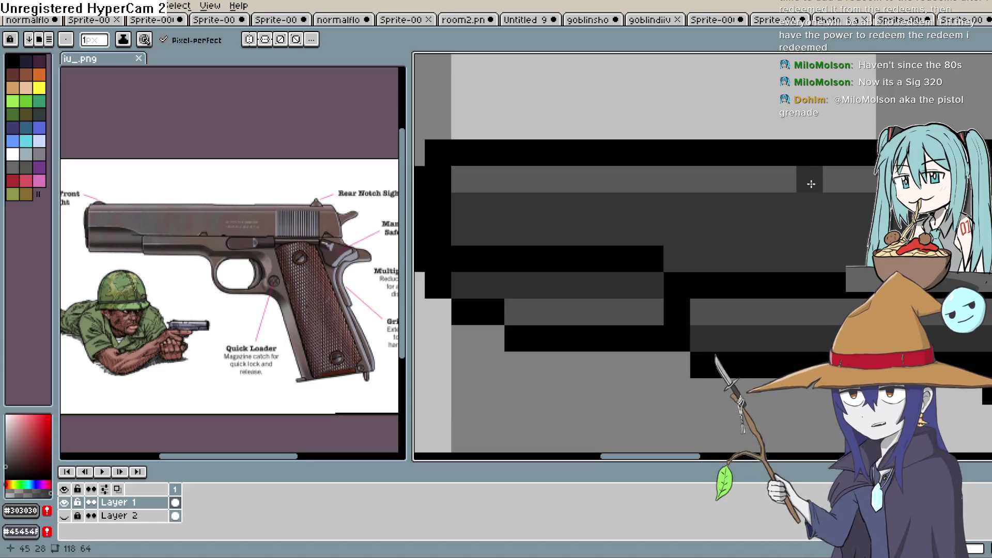
scroll(809, 187, "down", 2)
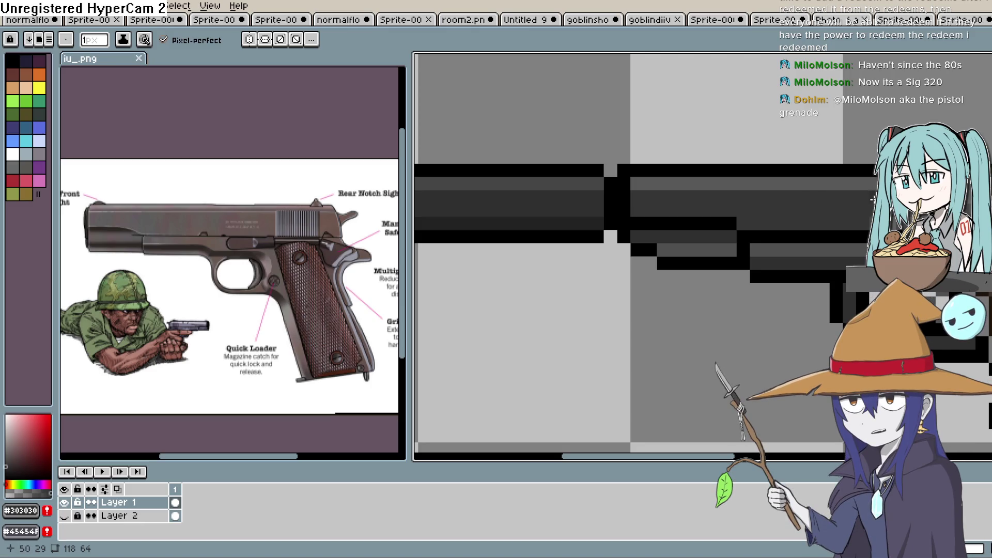
mouse_move(872, 200)
left_mouse_down()
mouse_move(791, 221)
mouse_move(786, 236)
left_mouse_up()
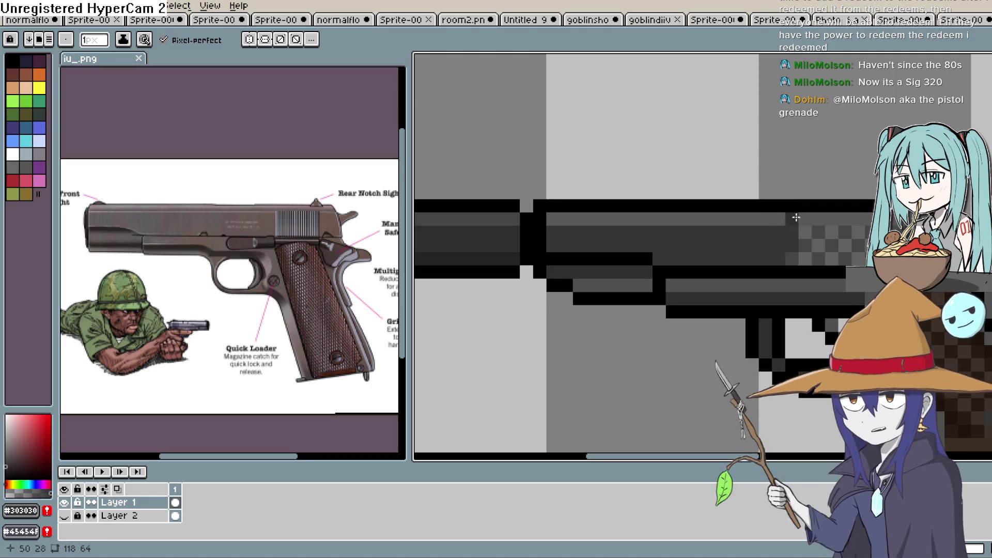
scroll(785, 225, "down", 1)
scroll(814, 197, "up", 1)
scroll(814, 196, "down", 3)
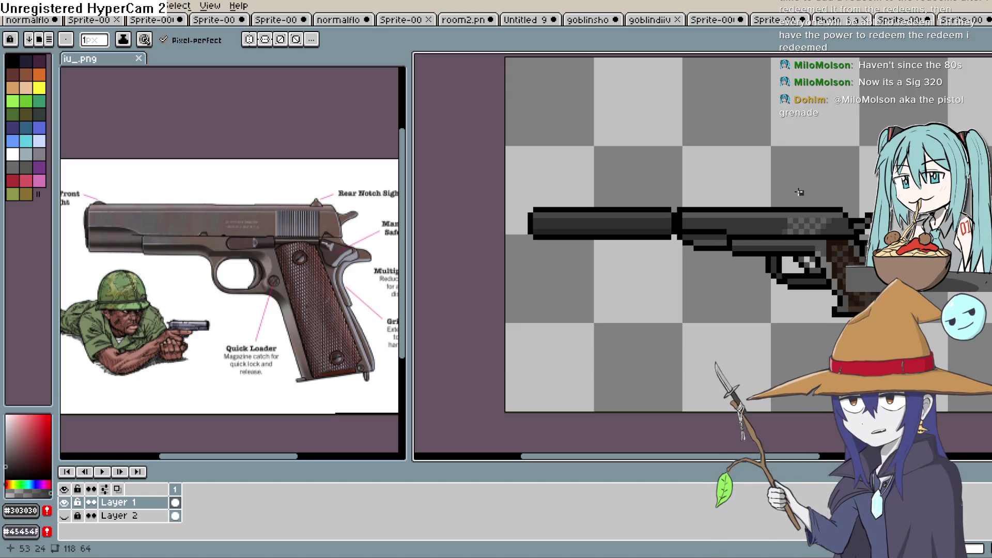
scroll(794, 196, "down", 1)
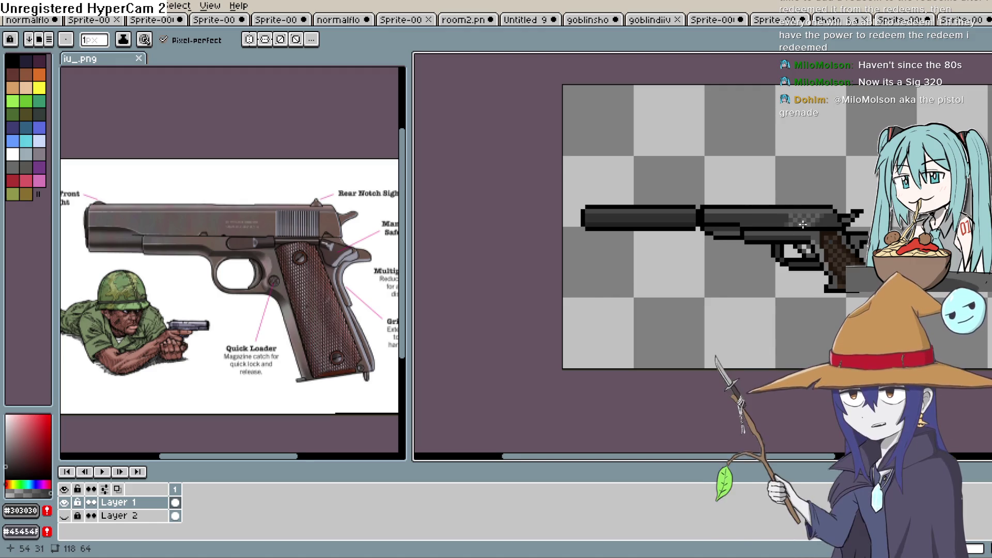
scroll(802, 224, "up", 1)
scroll(878, 214, "up", 1)
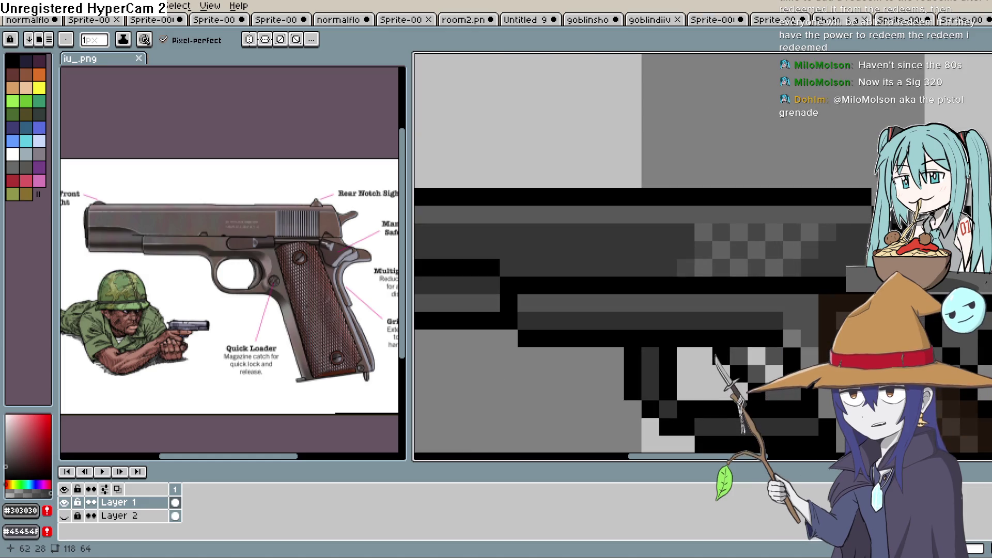
scroll(824, 245, "up", 1)
scroll(828, 254, "down", 1)
scroll(804, 204, "down", 1)
left_click_drag(705, 258, 817, 231)
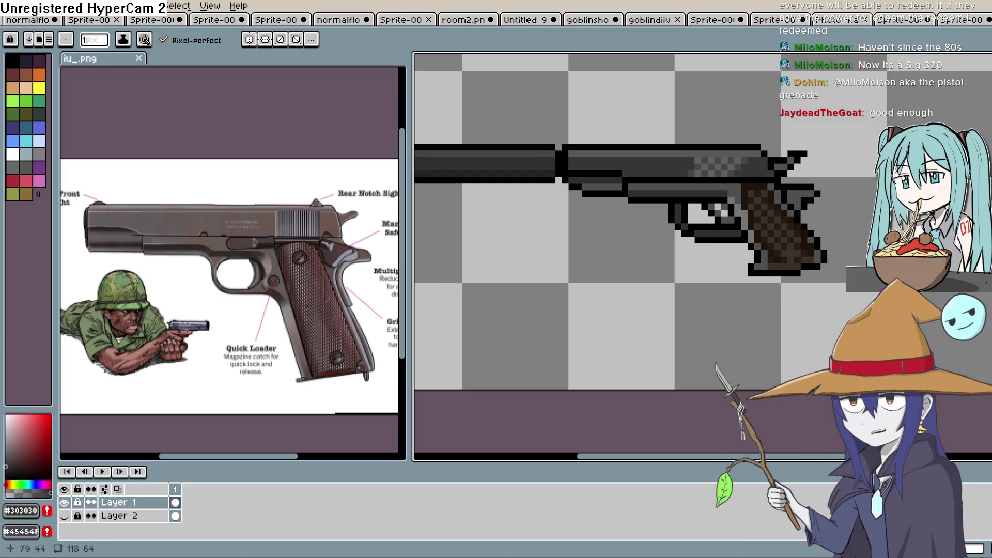
Step: Place a dark grey pixel in the black row beneath the slide
left_click_drag(783, 230, 871, 306)
scroll(762, 239, "up", 2)
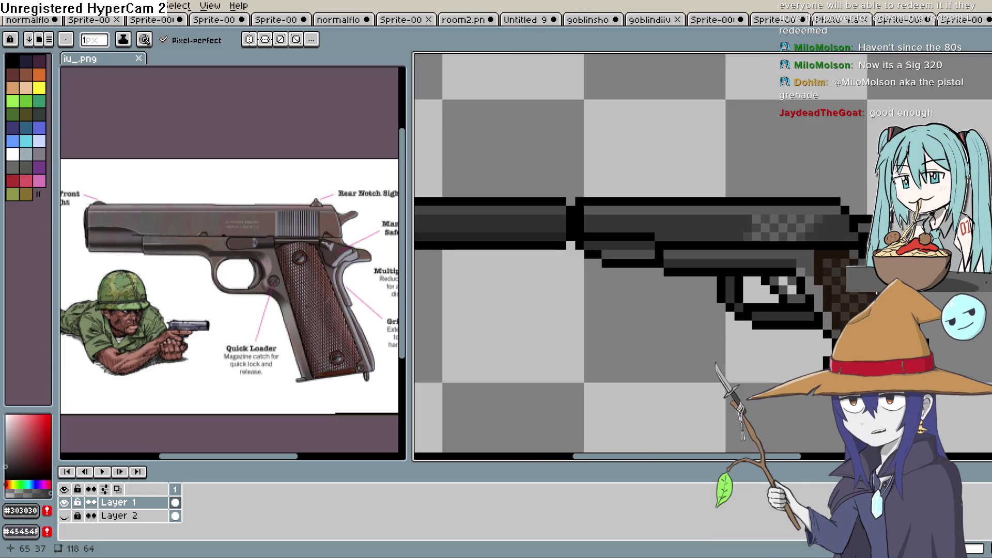
scroll(762, 239, "up", 2)
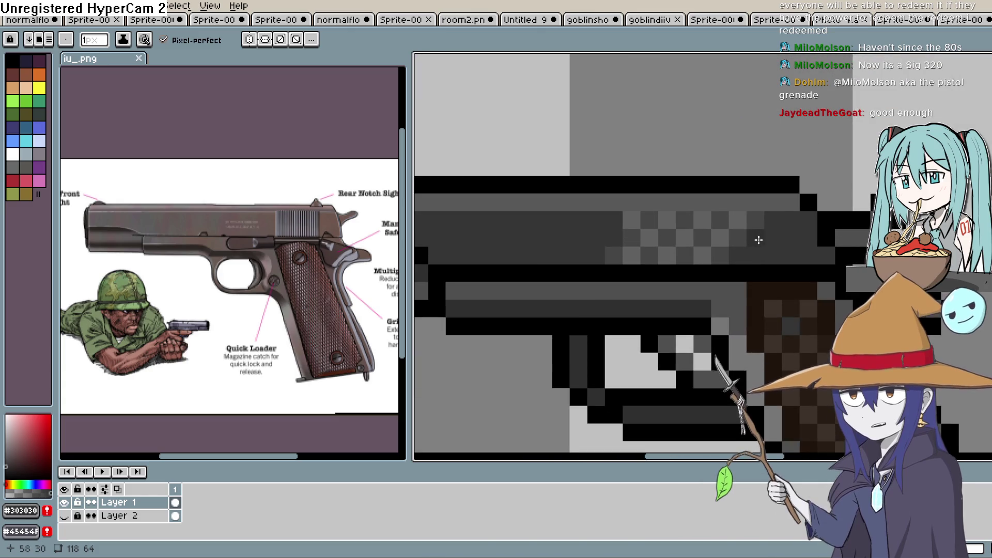
scroll(778, 224, "down", 2)
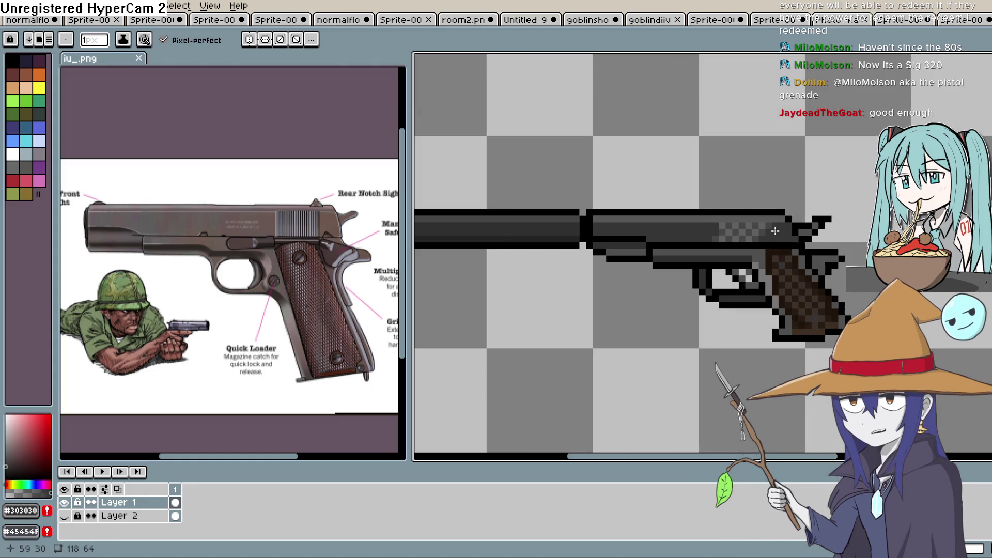
scroll(693, 233, "up", 3)
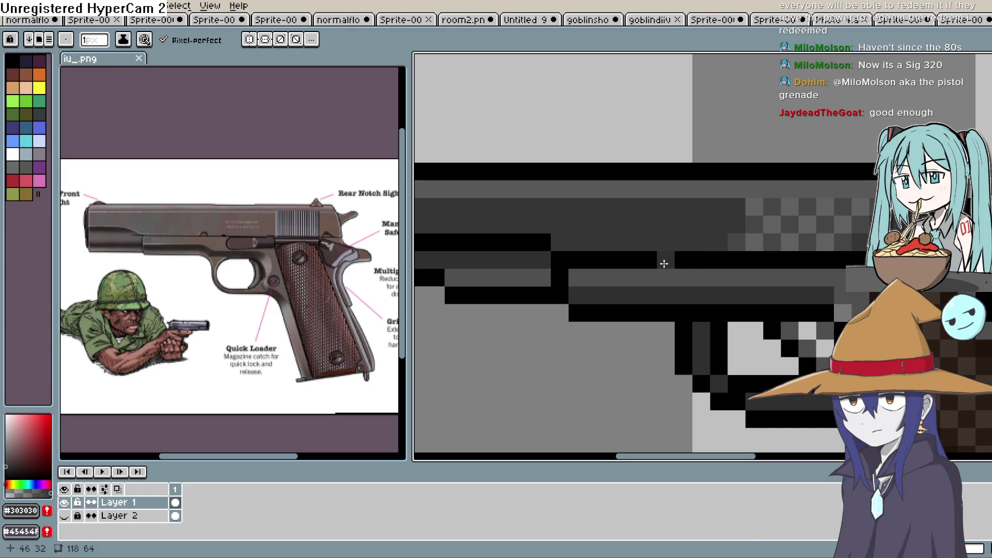
left_click(684, 260)
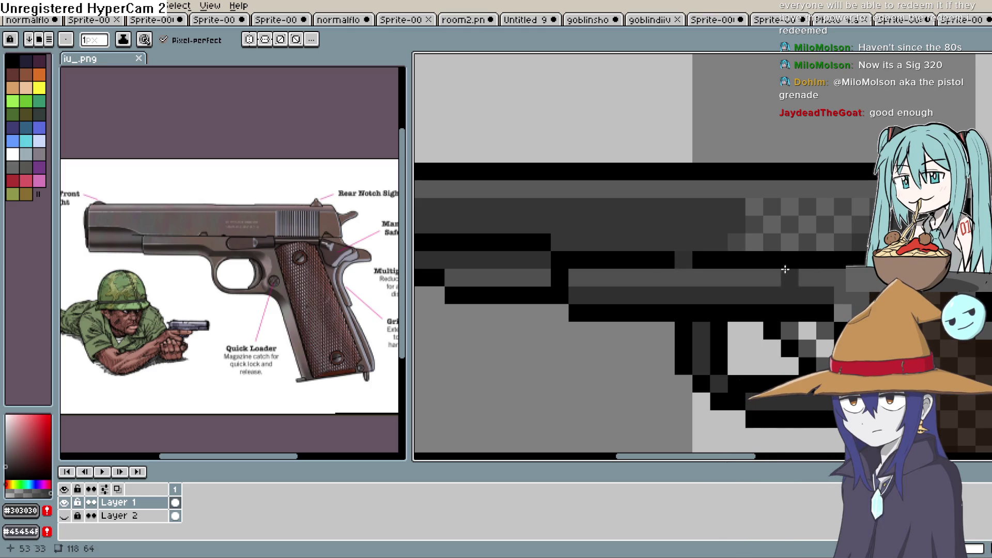
Step: Paint the rest of the black row under the slide with a near-black grey
left_click(7, 469)
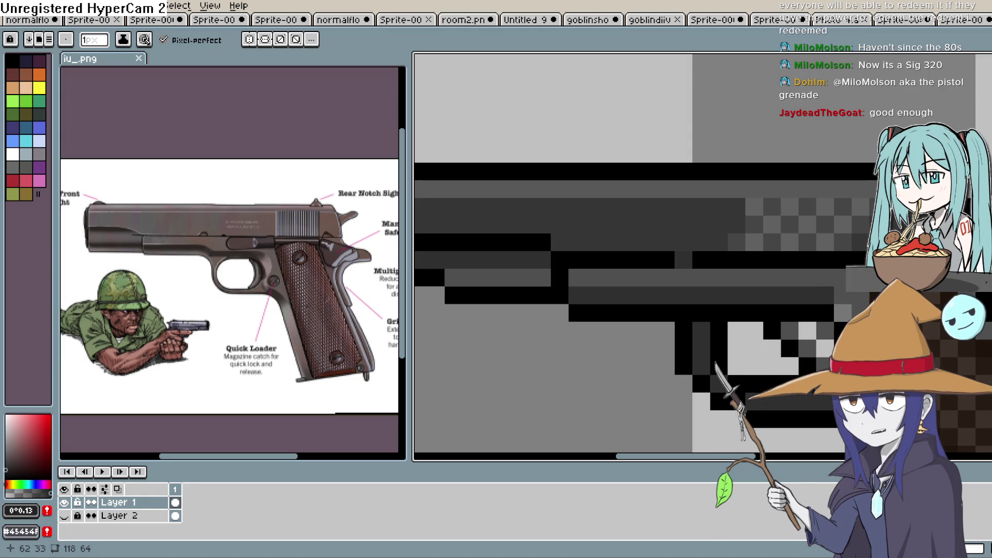
left_click_drag(837, 280, 752, 279)
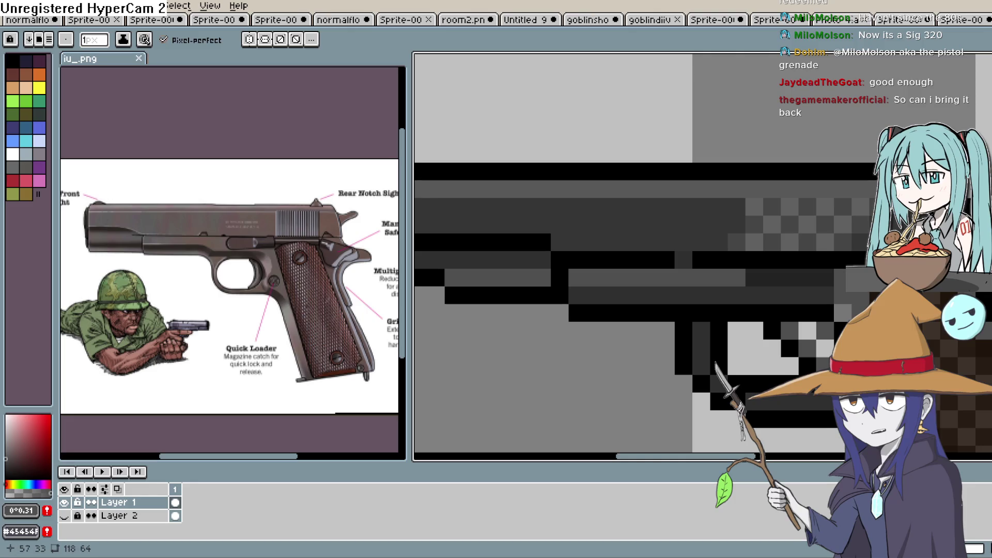
left_click_drag(876, 282, 722, 244)
scroll(863, 242, "down", 1)
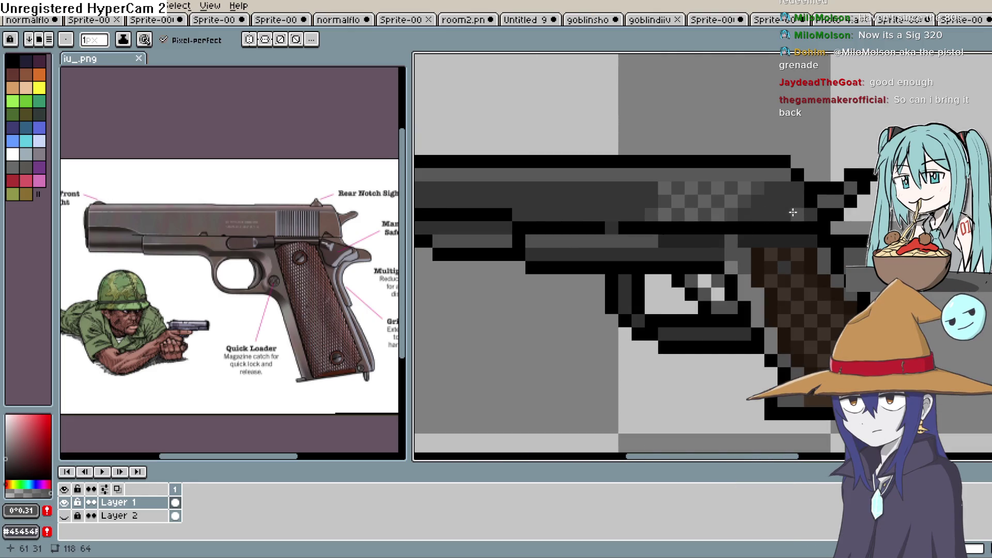
scroll(727, 240, "up", 3)
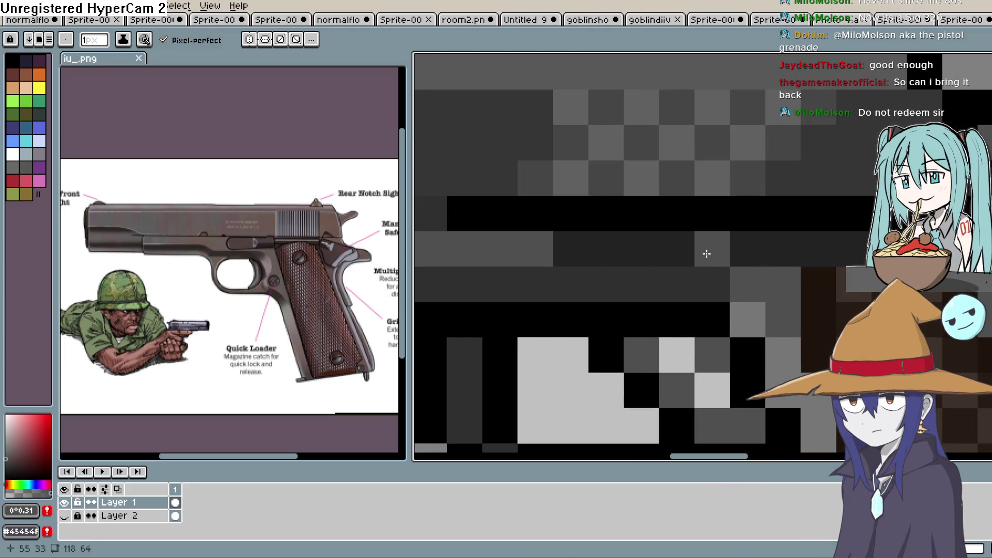
scroll(788, 259, "down", 3)
scroll(780, 288, "down", 1)
scroll(781, 268, "up", 1)
Step: Sample grey #4F4F4F and repaint the pixels around the trigger guard with it
key("v")
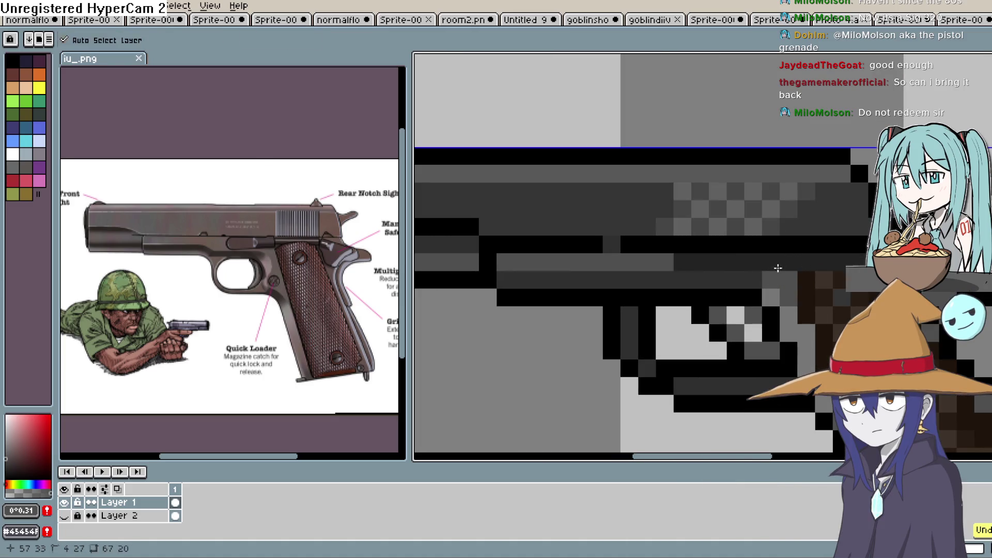
key("b")
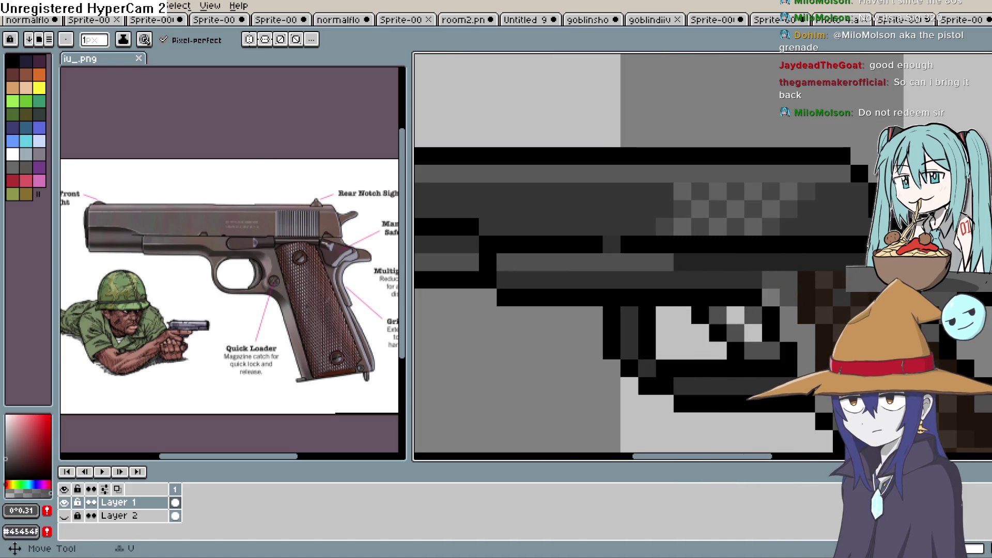
key("i")
left_click(722, 310)
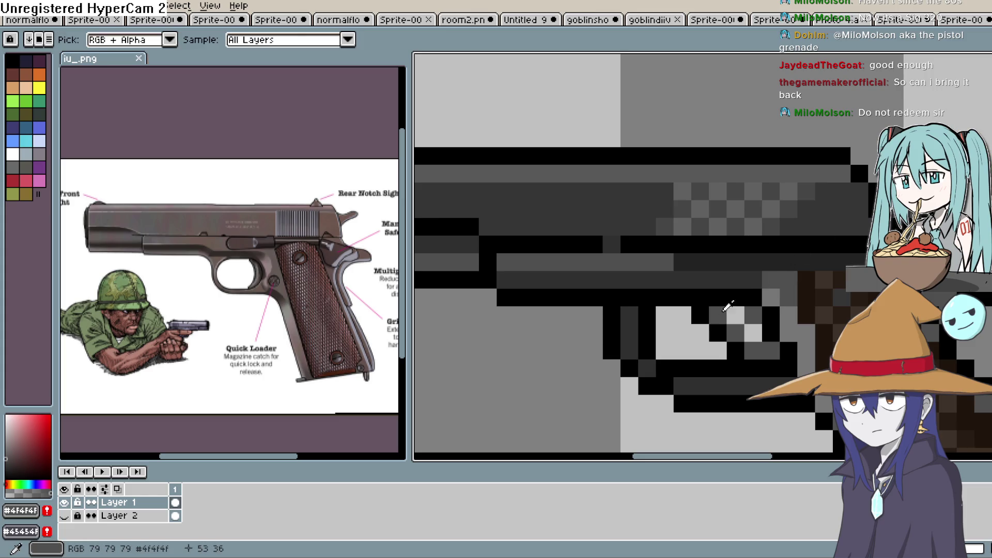
key("b")
left_click(698, 319)
left_click(721, 336)
left_click(752, 333)
left_click(736, 317)
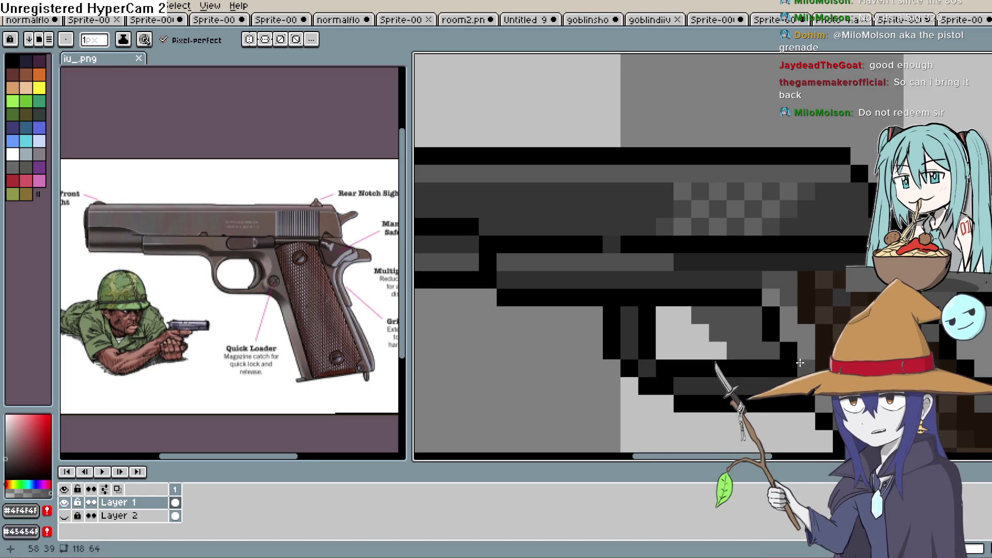
Step: Sample a darker grey and darken two more pixels near the trigger guard
scroll(783, 366, "down", 2)
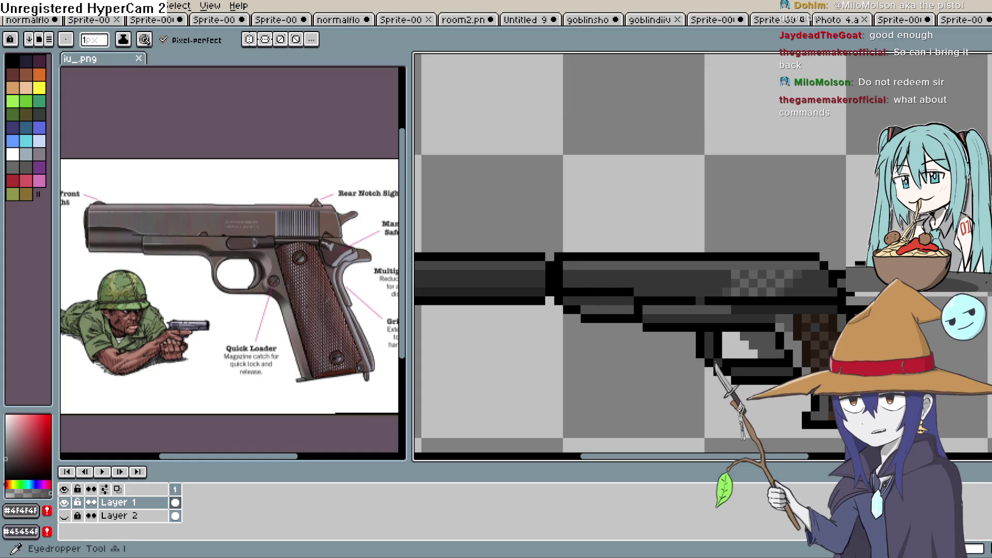
scroll(765, 348, "up", 2)
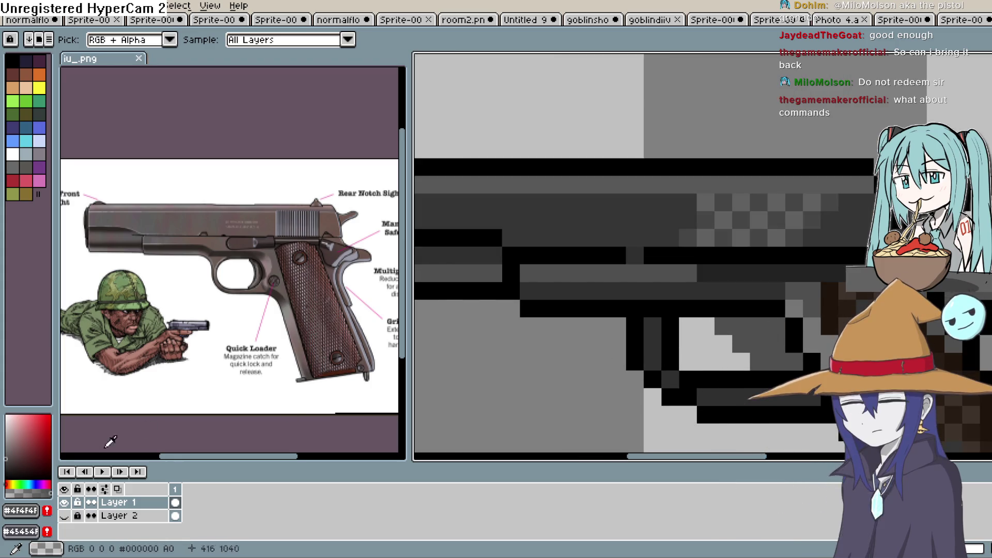
left_click(594, 217)
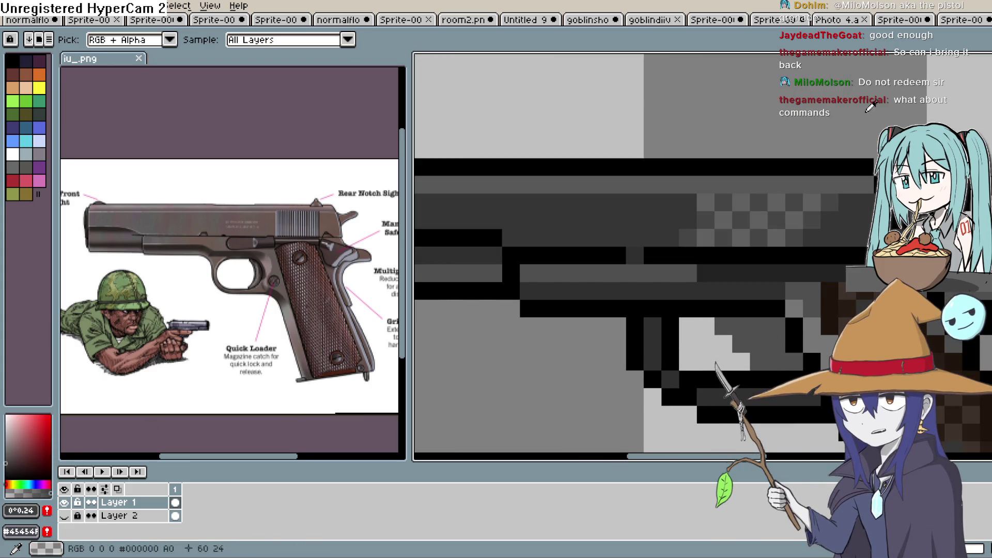
key("b")
left_click(776, 326)
left_click(776, 343)
scroll(799, 336, "down", 2)
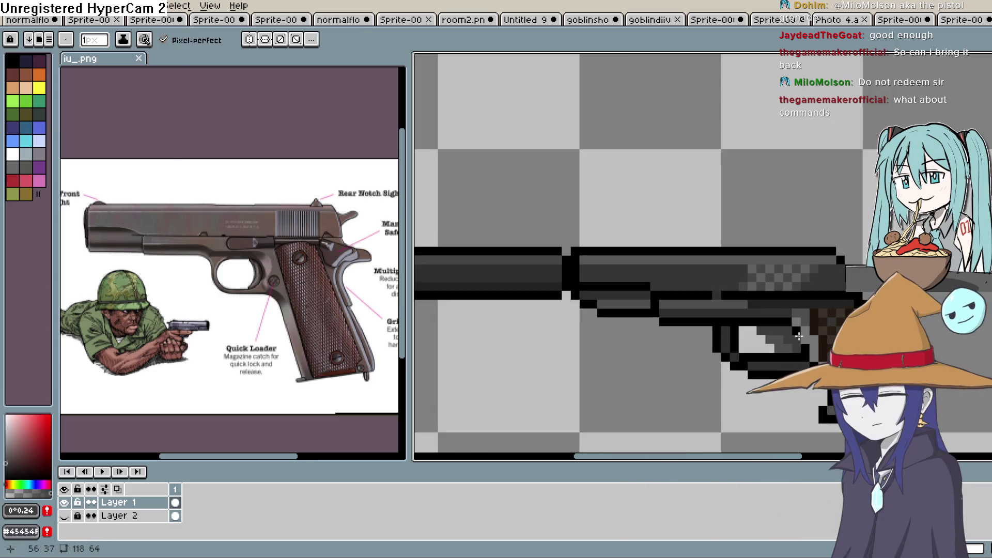
scroll(799, 336, "down", 1)
scroll(835, 336, "up", 1)
scroll(835, 336, "up", 1)
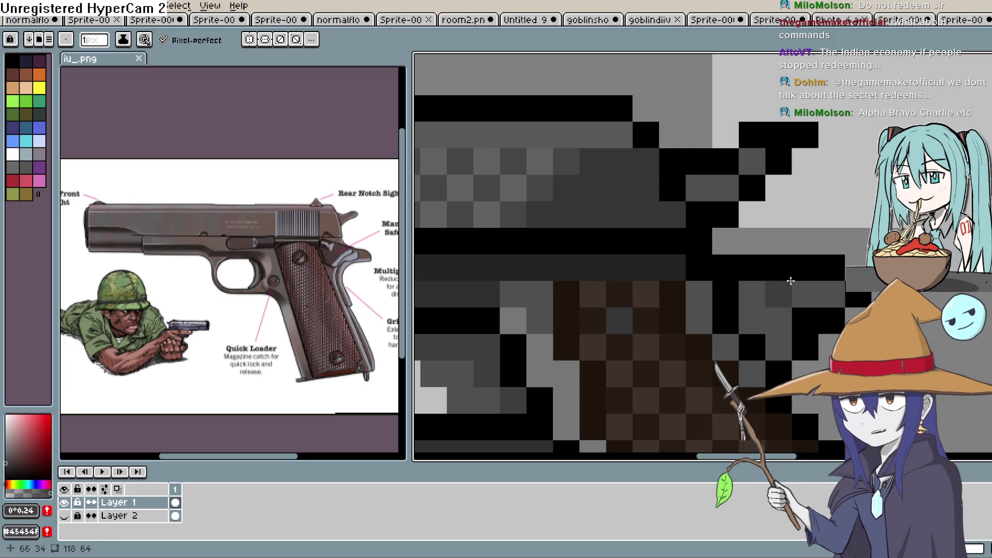
Step: Sample black from the outline and fill the gap in the slide's outline
key("i")
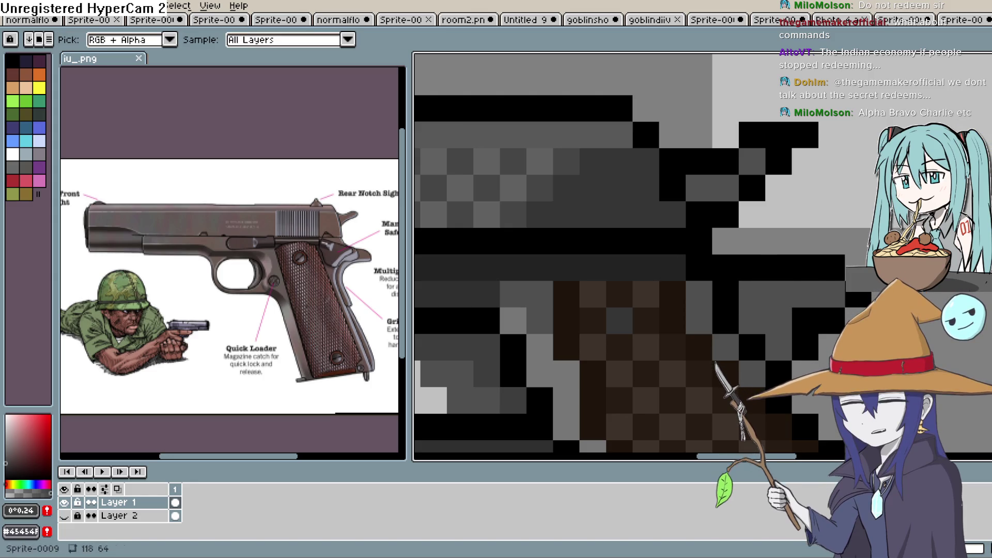
left_click(780, 297)
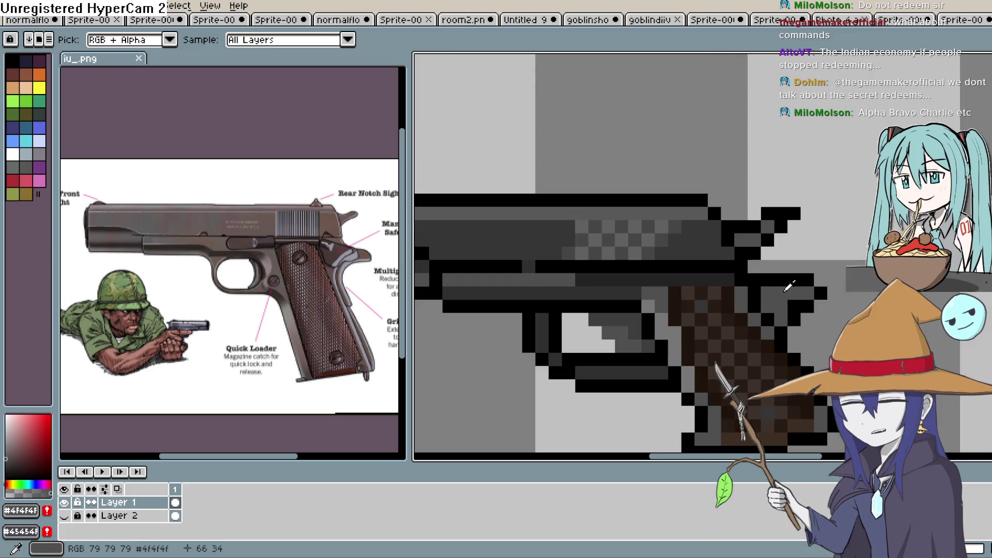
scroll(791, 282, "down", 1)
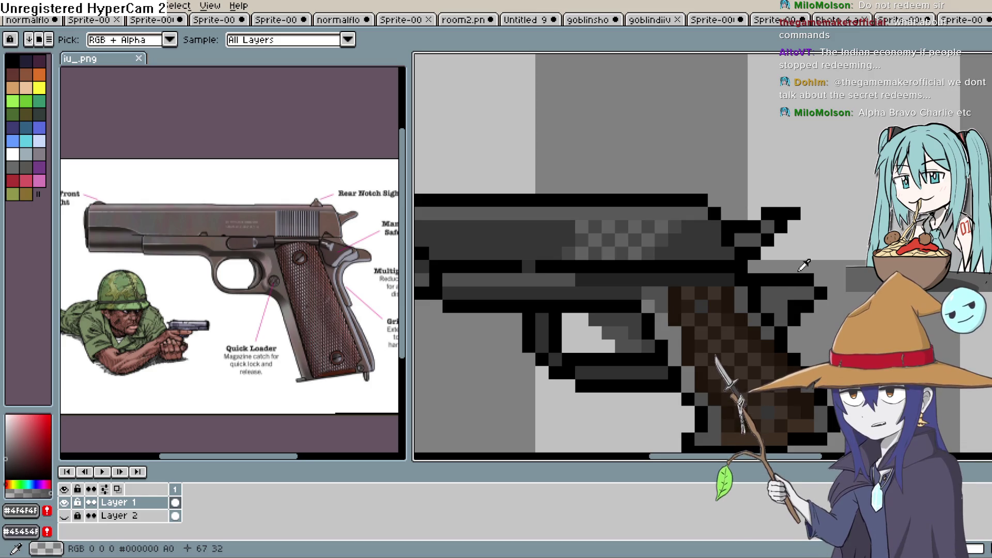
scroll(835, 293, "down", 1)
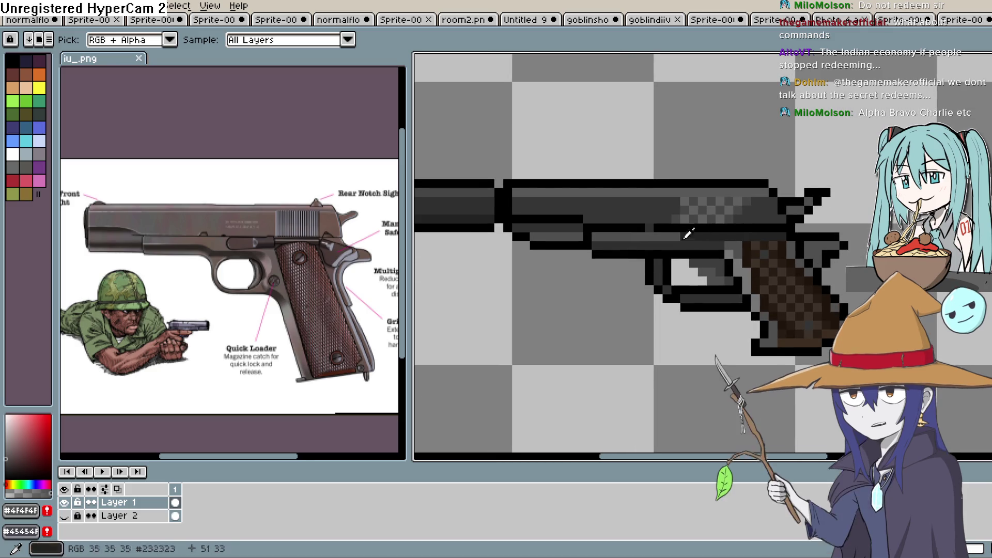
scroll(645, 223, "up", 1)
scroll(645, 223, "up", 1)
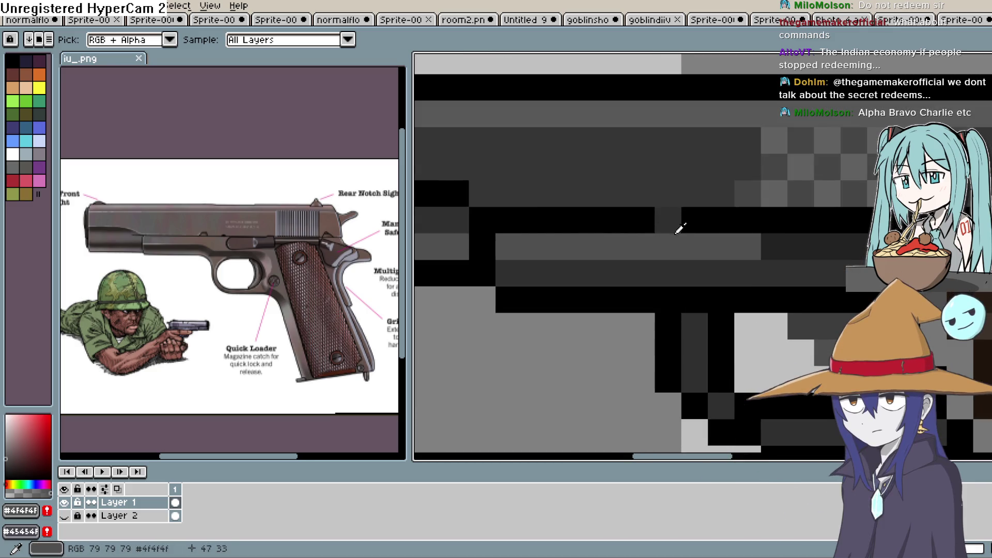
left_click(642, 215, "alt")
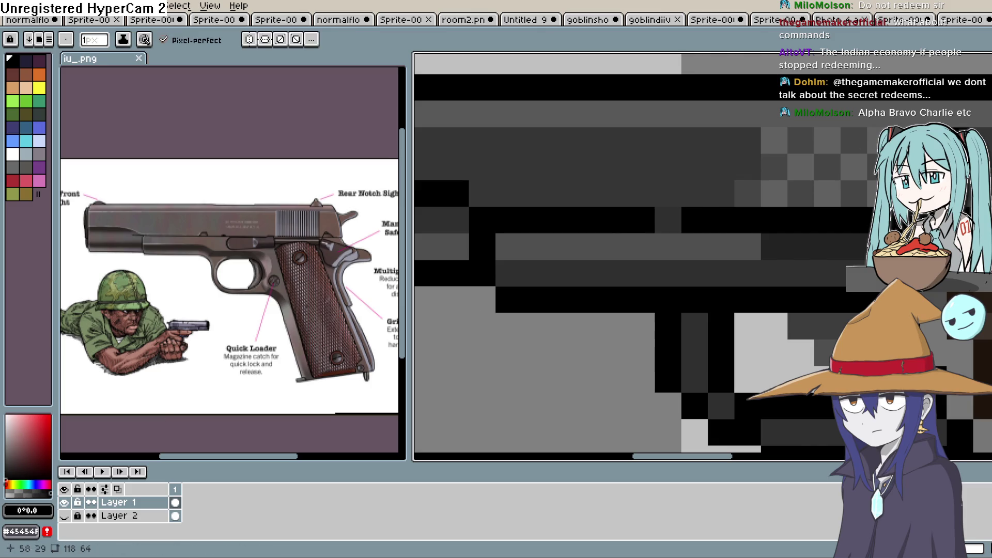
left_click(673, 205)
Step: Add a black front-sight pixel atop the slide just behind the silencer
scroll(753, 228, "down", 3)
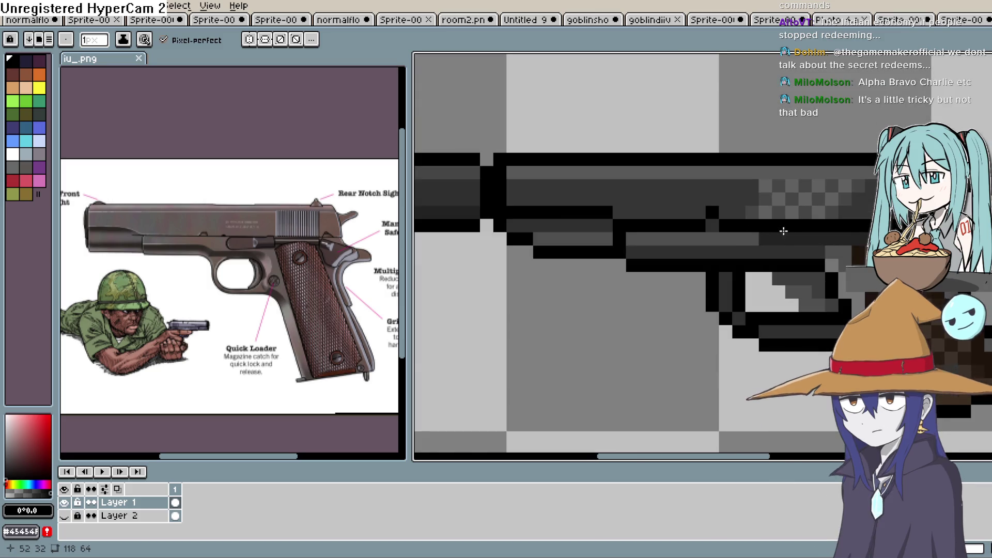
left_click_drag(798, 239, 782, 251)
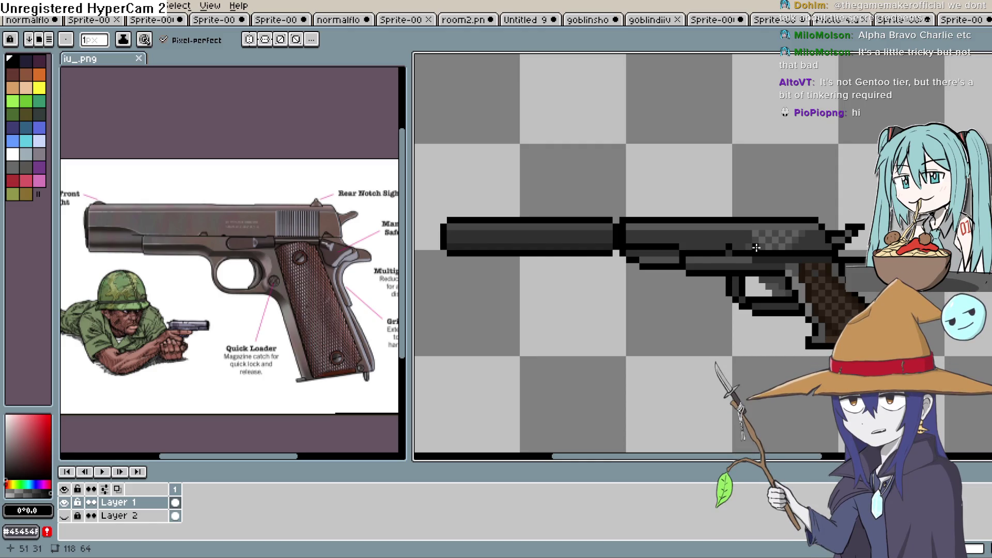
scroll(730, 248, "up", 1)
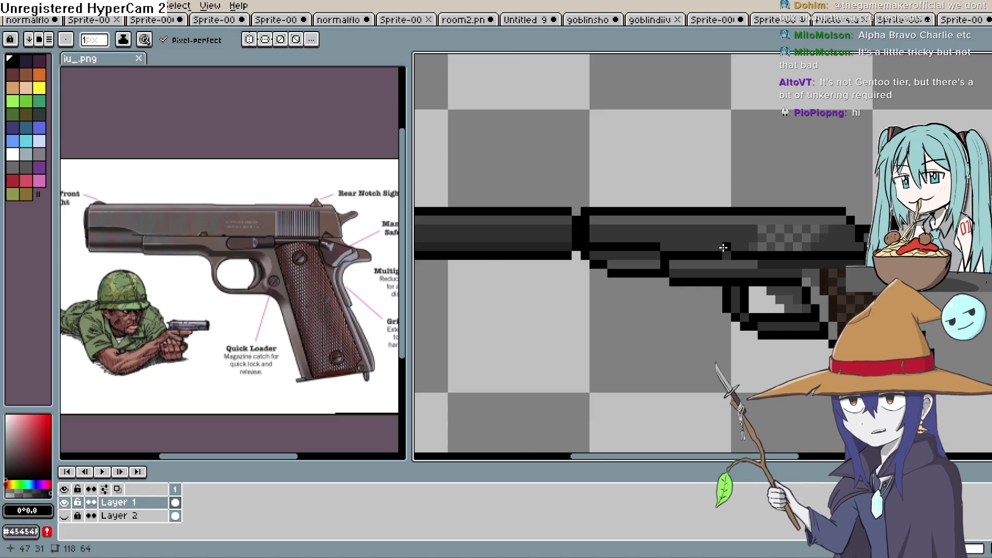
scroll(723, 248, "up", 2)
scroll(727, 244, "down", 2)
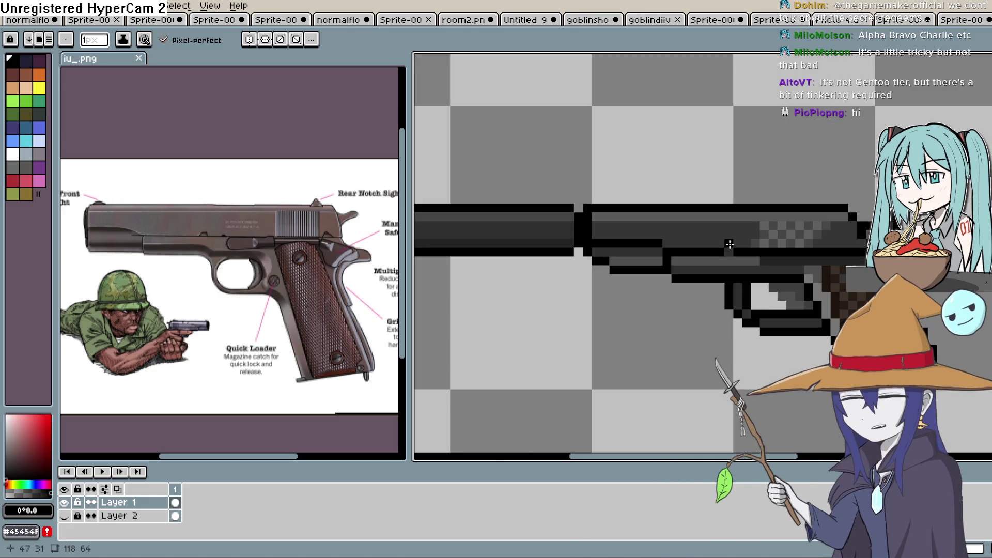
left_click(729, 243)
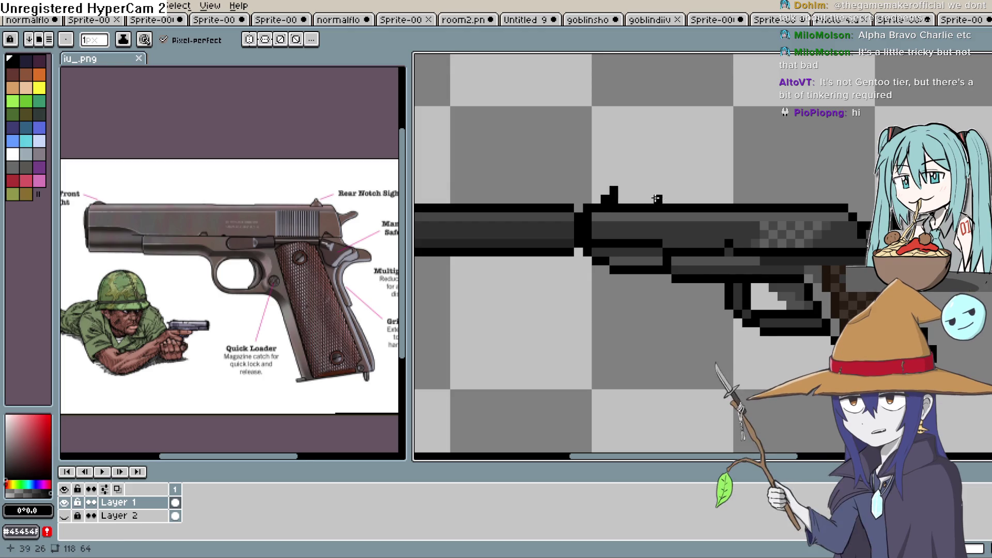
Step: Draw a black rear-sight pixel on top of the slide's rear
scroll(705, 202, "down", 1)
scroll(723, 259, "up", 2)
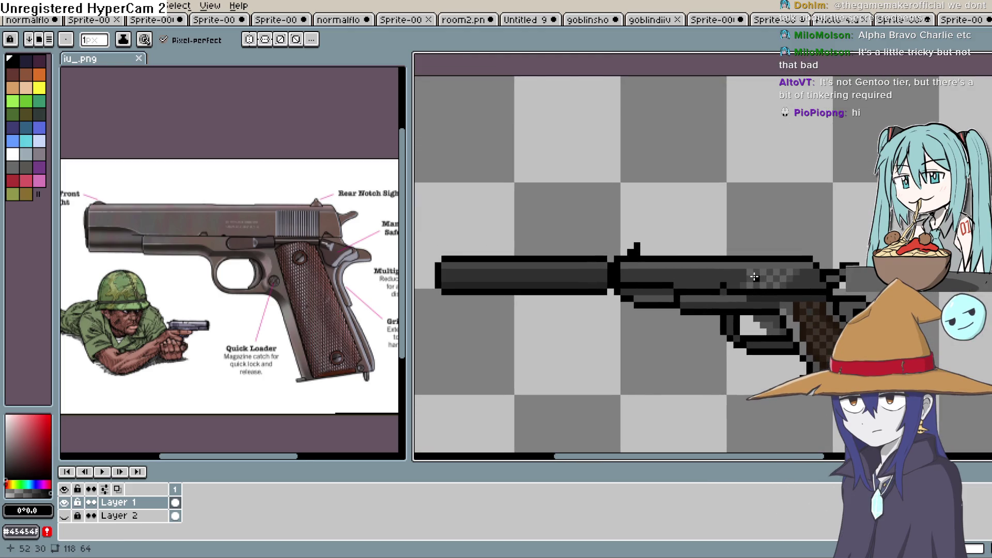
scroll(801, 280, "up", 3)
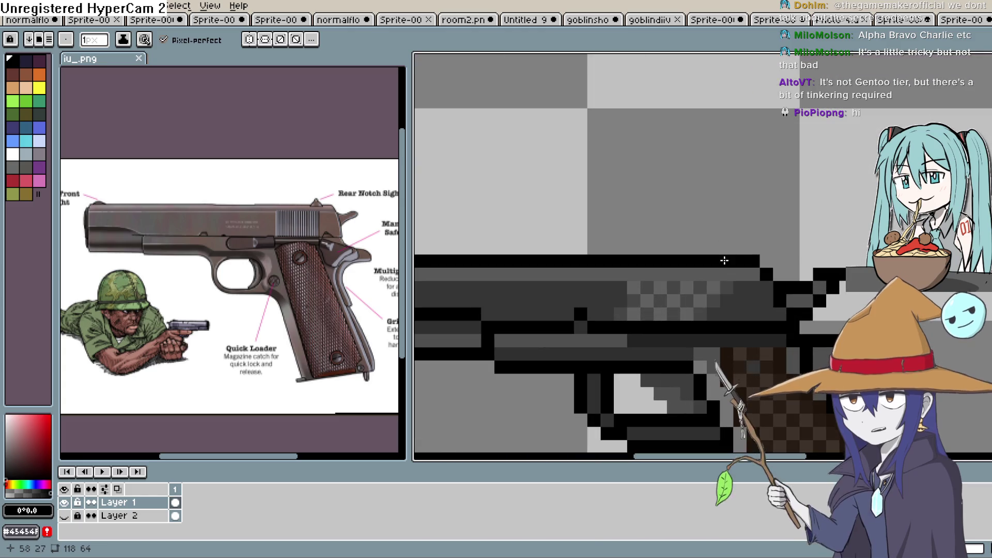
left_click(723, 251)
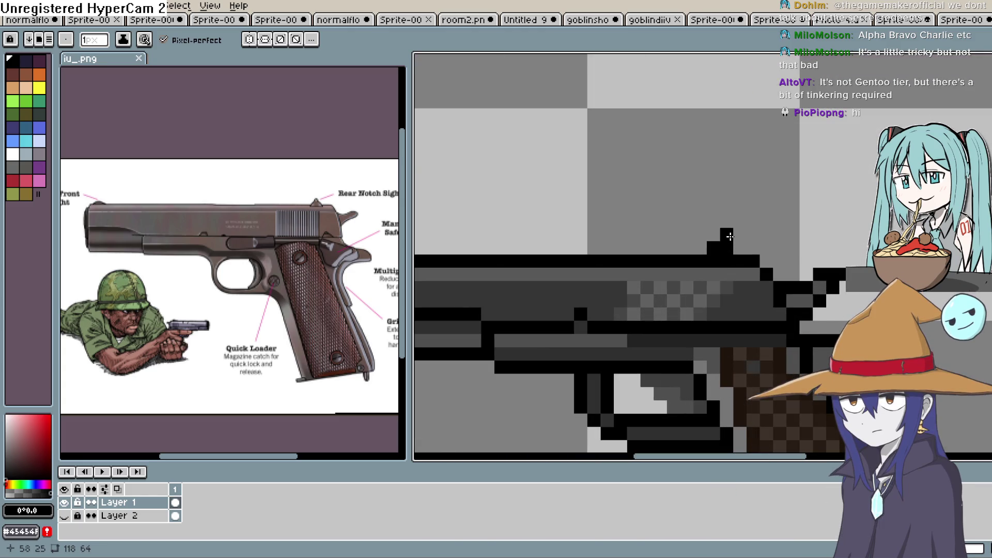
Step: Zoom out and reposition the view to review the whole pistol
scroll(723, 243, "down", 5)
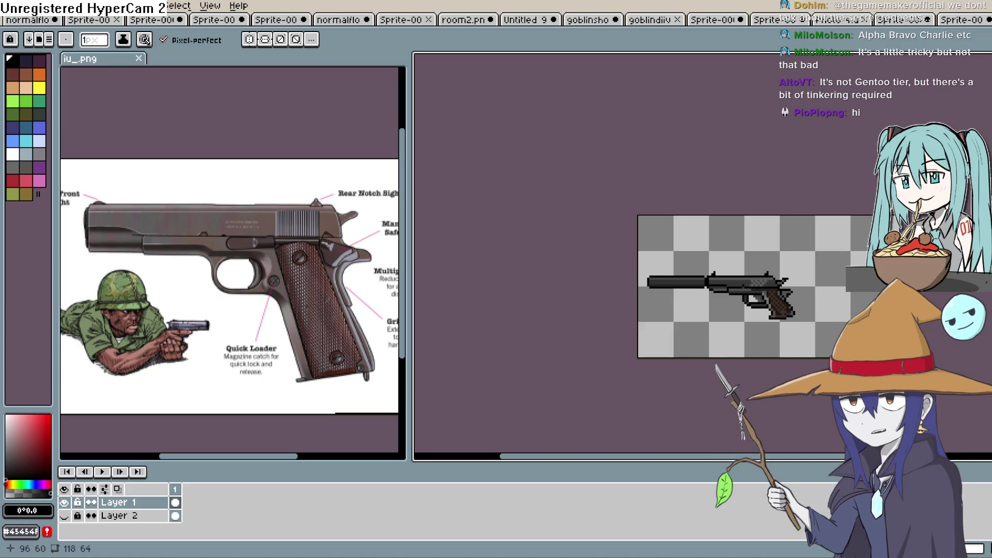
scroll(832, 333, "up", 3)
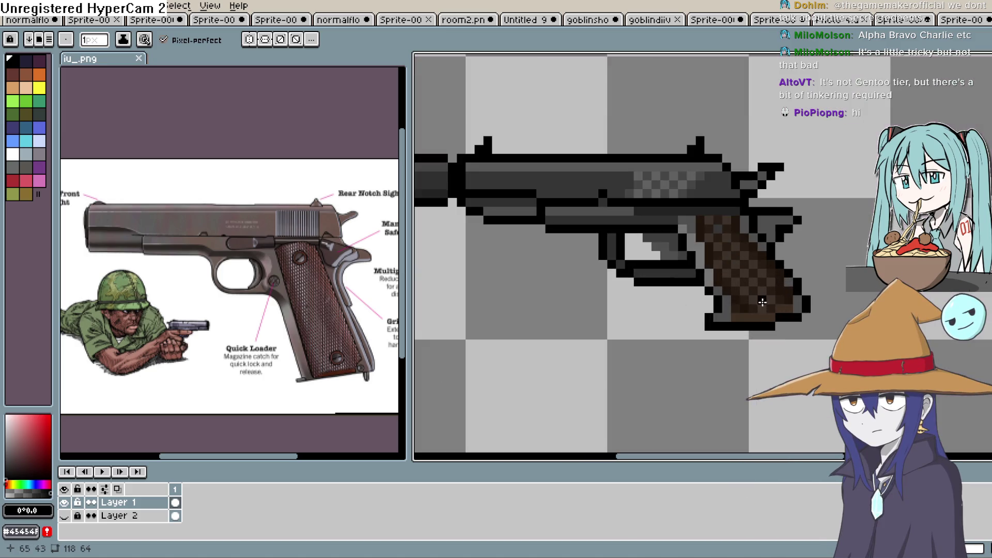
mouse_move(798, 282)
left_mouse_down()
mouse_move(798, 301)
mouse_move(843, 297)
left_mouse_up()
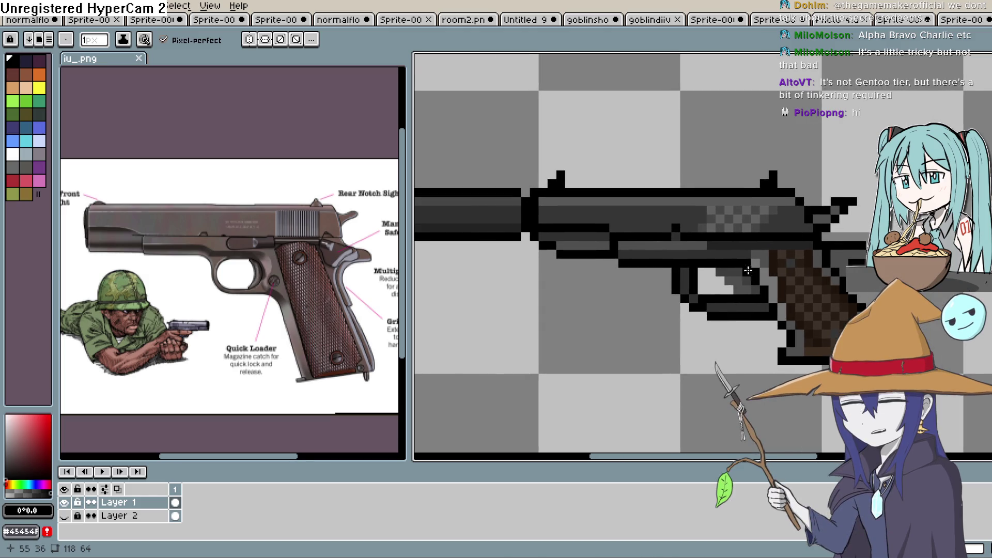
scroll(739, 292, "down", 2)
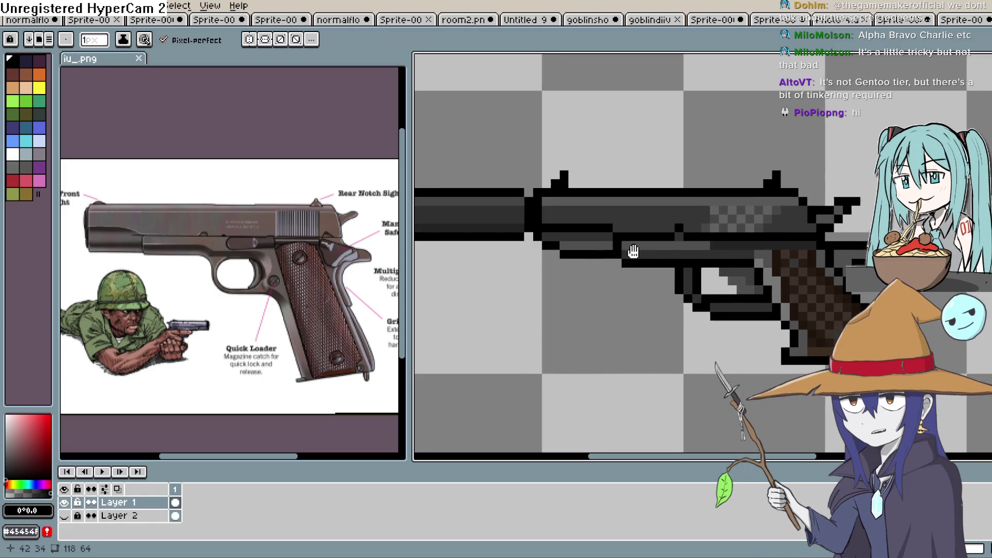
scroll(694, 251, "up", 3)
scroll(603, 241, "down", 2)
scroll(657, 257, "down", 1)
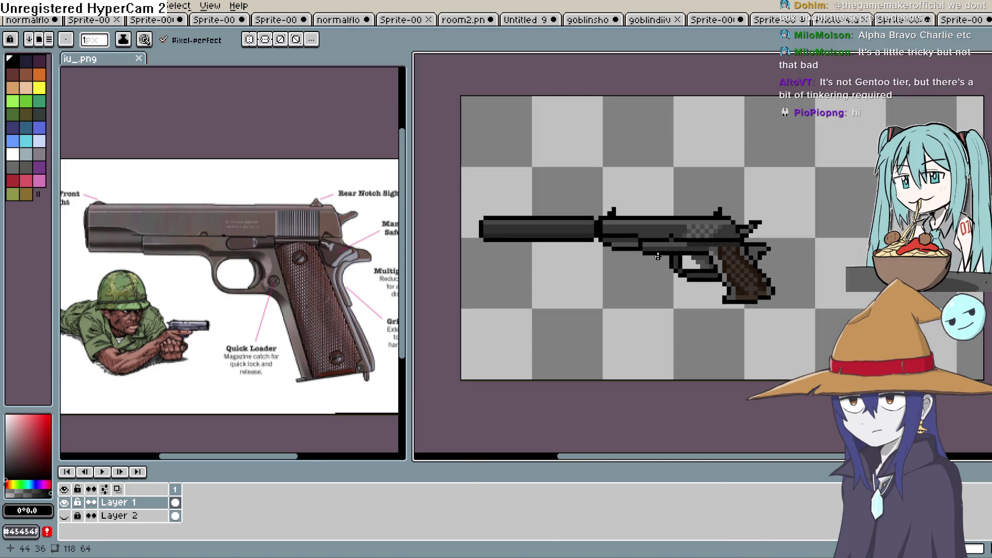
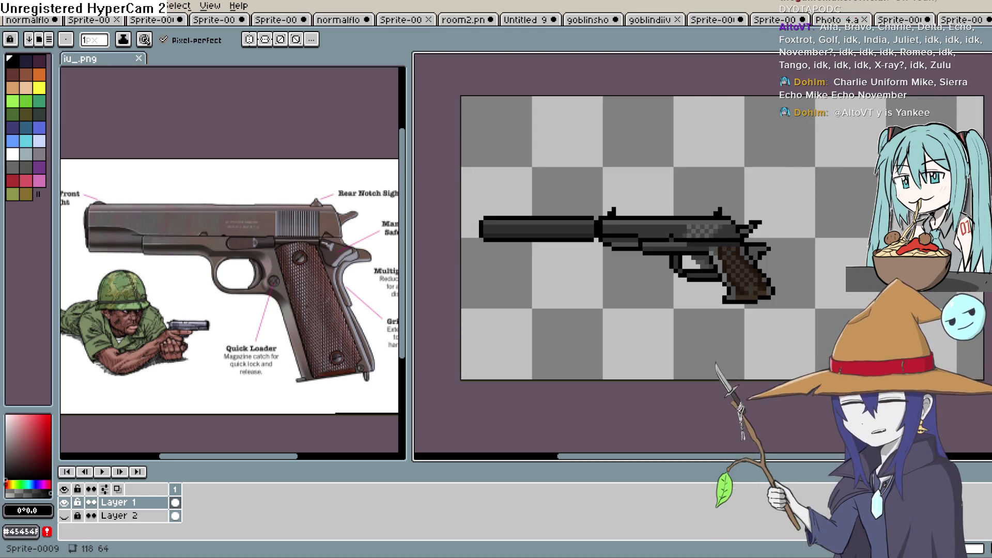
Step: Pan the close-up over the pistol, sample its body grey and return to the Pencil
scroll(598, 181, "up", 2)
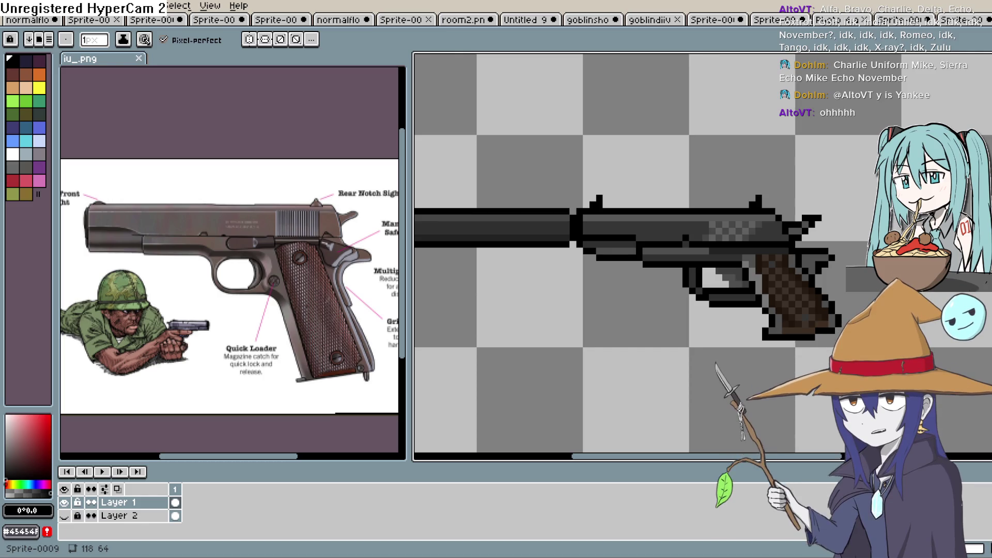
mouse_move(617, 272)
left_mouse_down()
mouse_move(735, 288)
mouse_move(701, 260)
left_mouse_up()
scroll(849, 295, "up", 1)
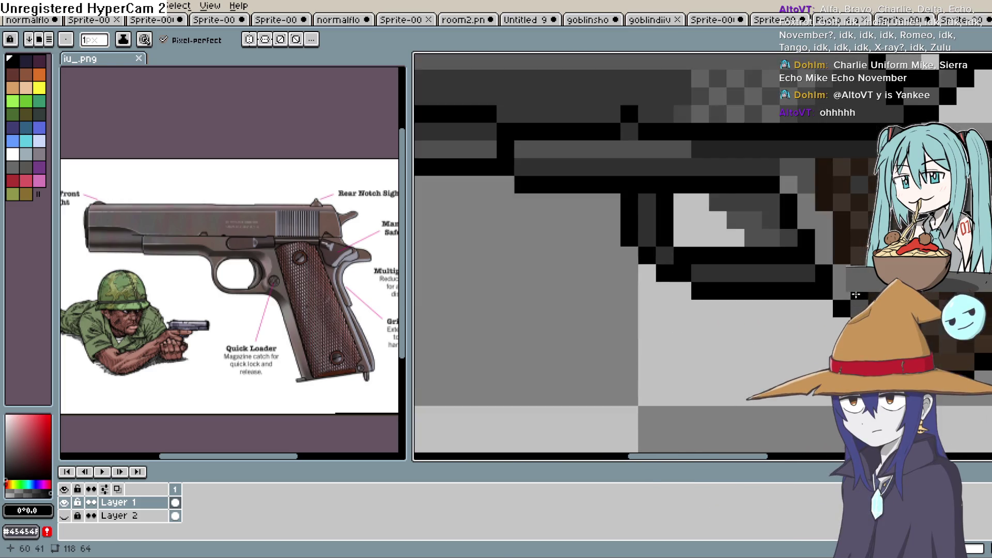
scroll(863, 293, "down", 4)
scroll(877, 290, "up", 2)
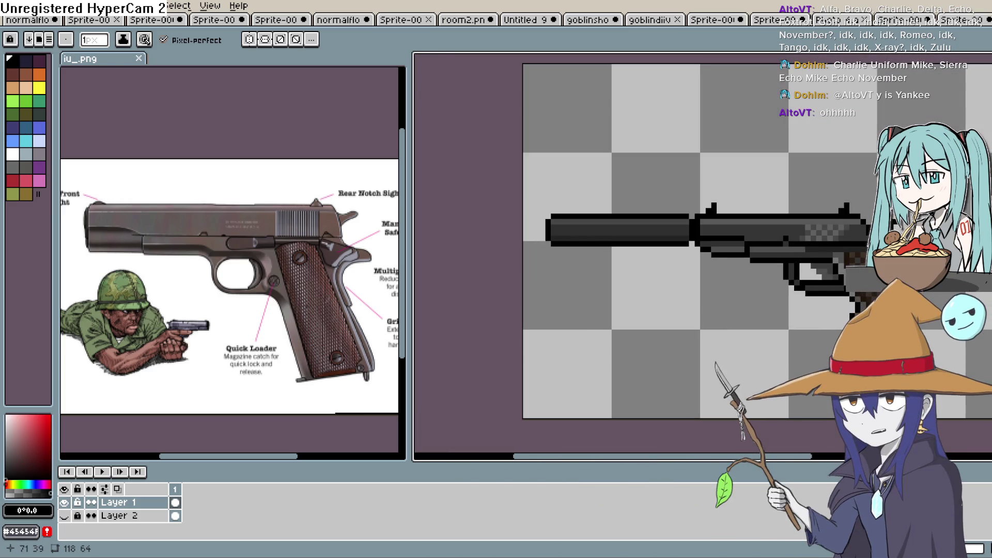
scroll(899, 285, "up", 3)
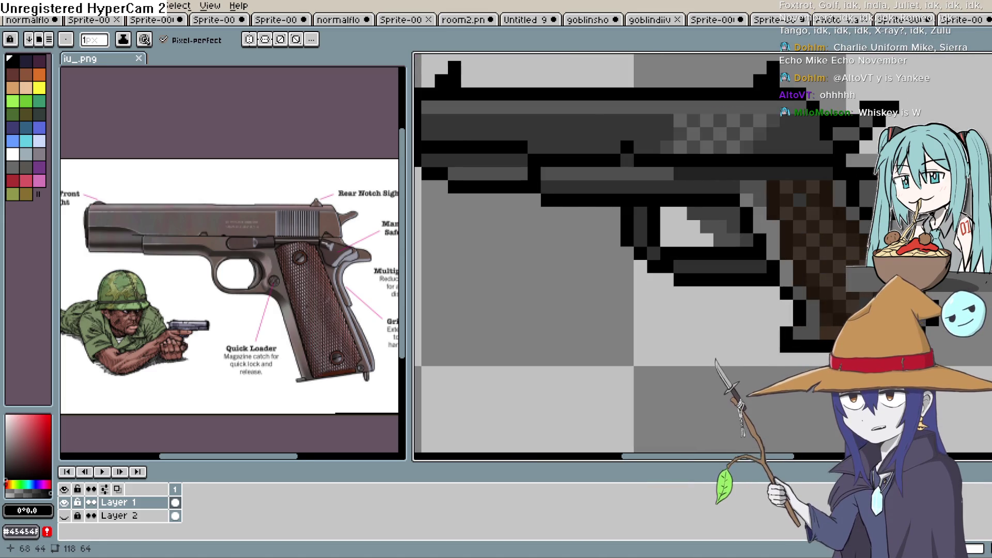
left_click_drag(899, 285, 858, 298)
key("i")
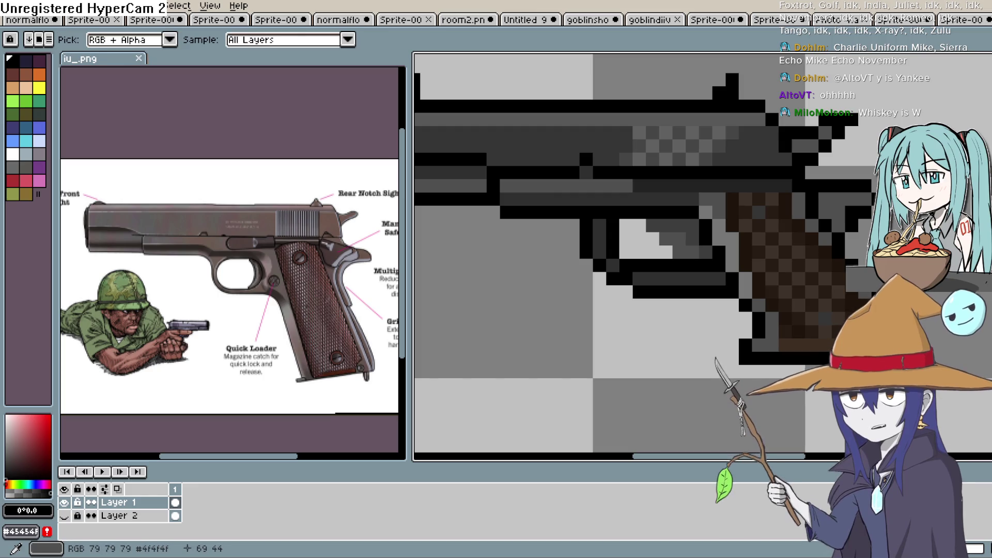
left_click(837, 331)
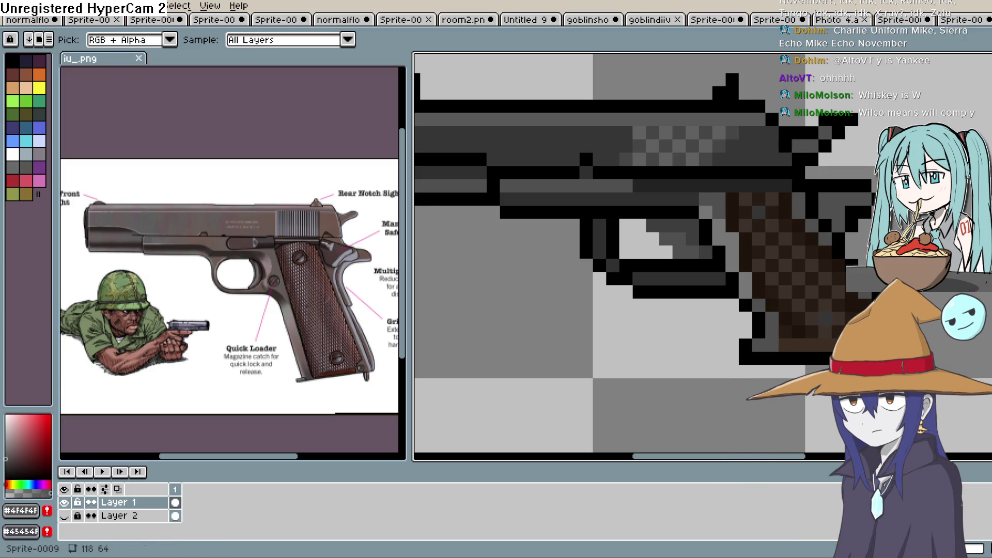
key("b")
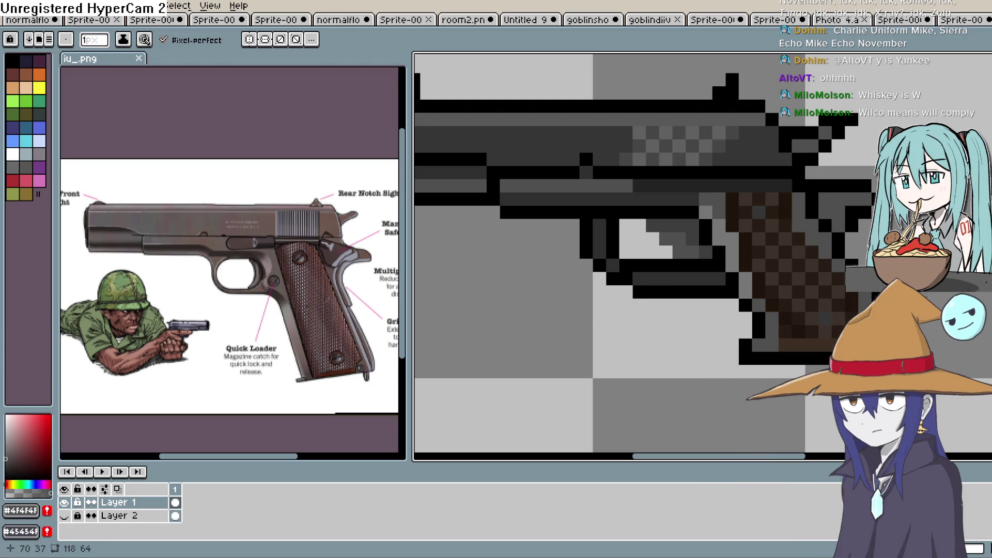
Step: Sample the grip's browns, then re-pick grey #4F4F4F with the Pencil active
key("i")
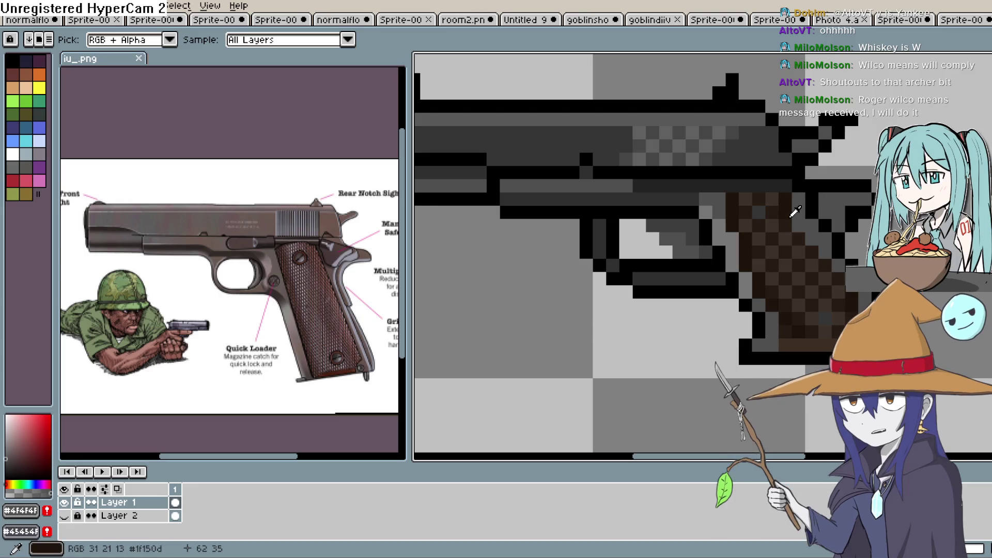
left_click(786, 221)
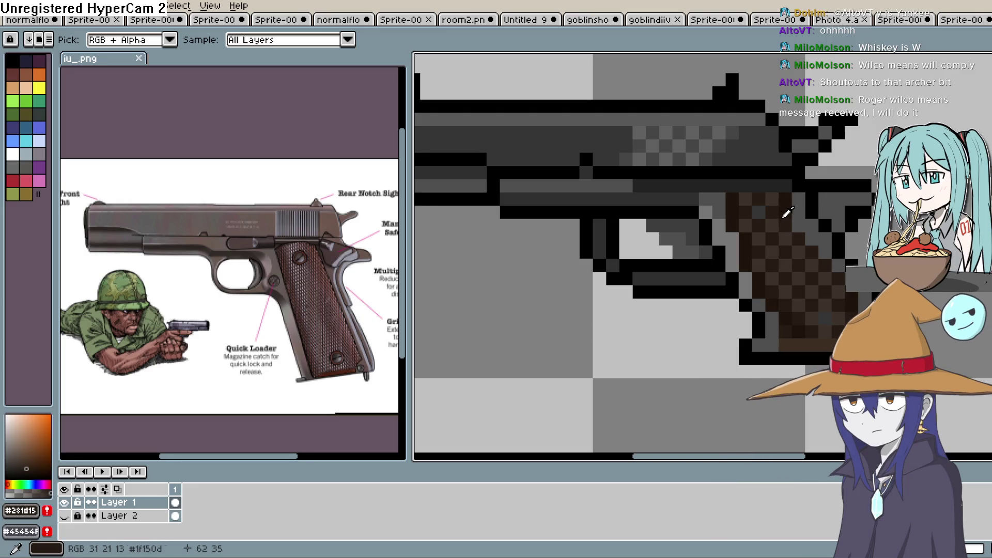
left_click(786, 213)
key("e")
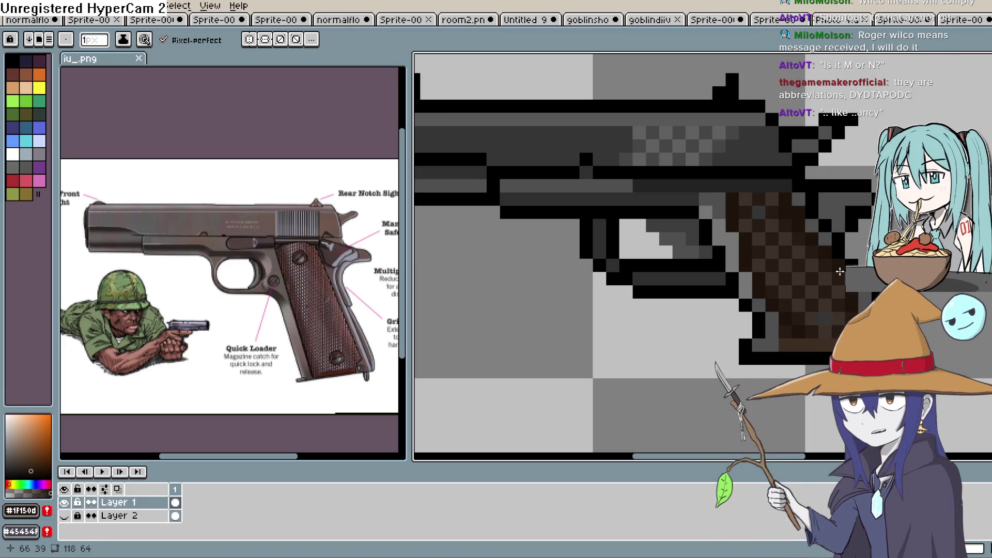
key("i")
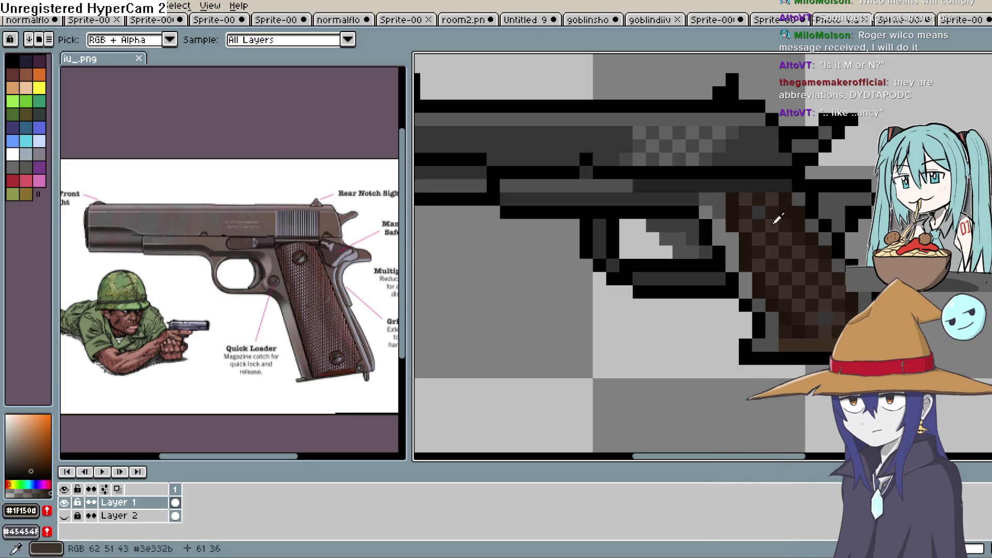
left_click(802, 189)
key("b")
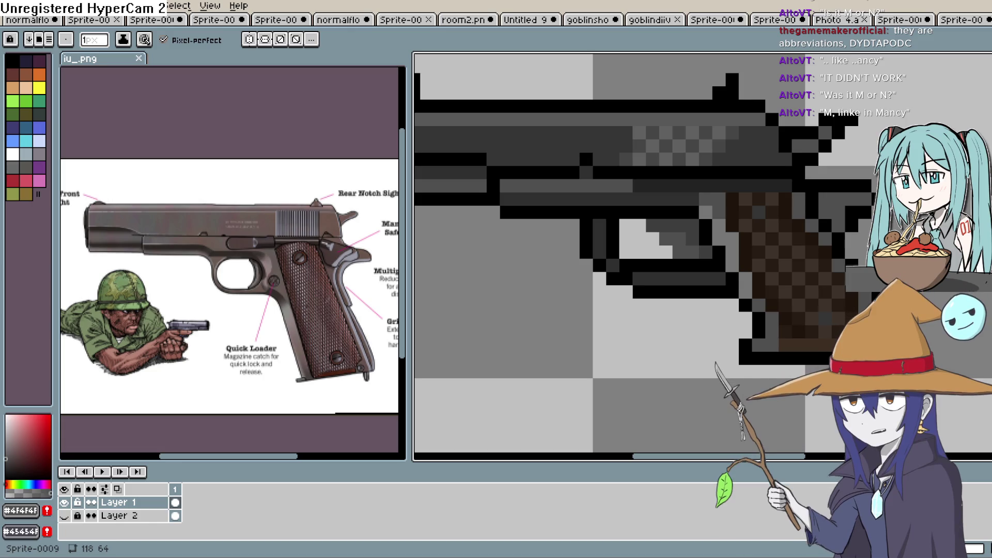
scroll(837, 252, "down", 3)
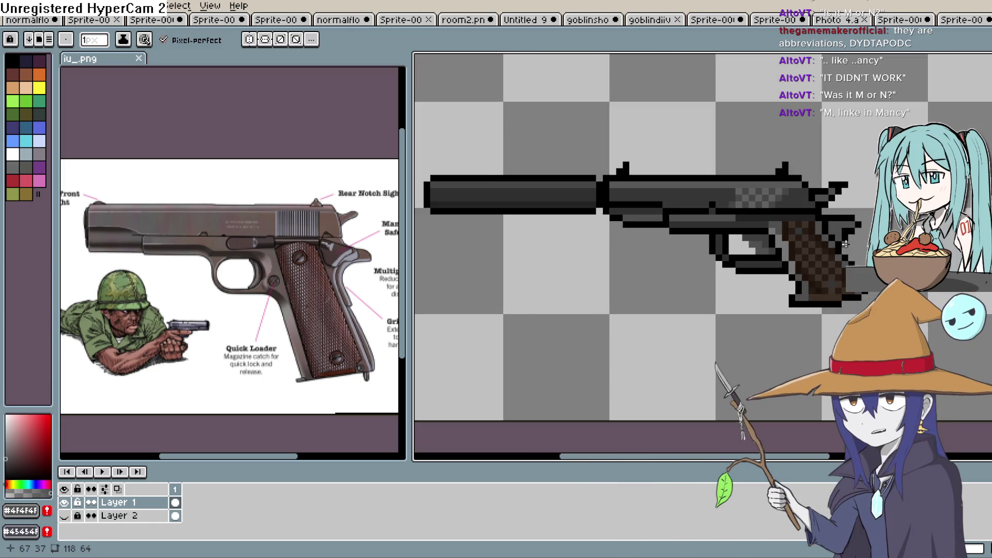
Step: Show the goblin Layer 2 beneath the pistol at 30% opacity
scroll(831, 255, "down", 1)
left_click_drag(831, 255, 803, 252)
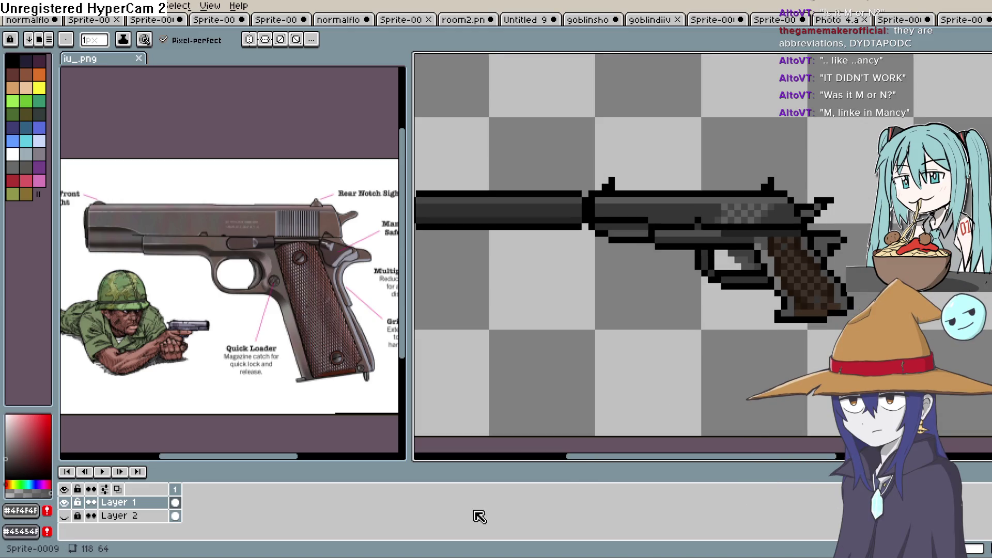
scroll(649, 366, "down", 3)
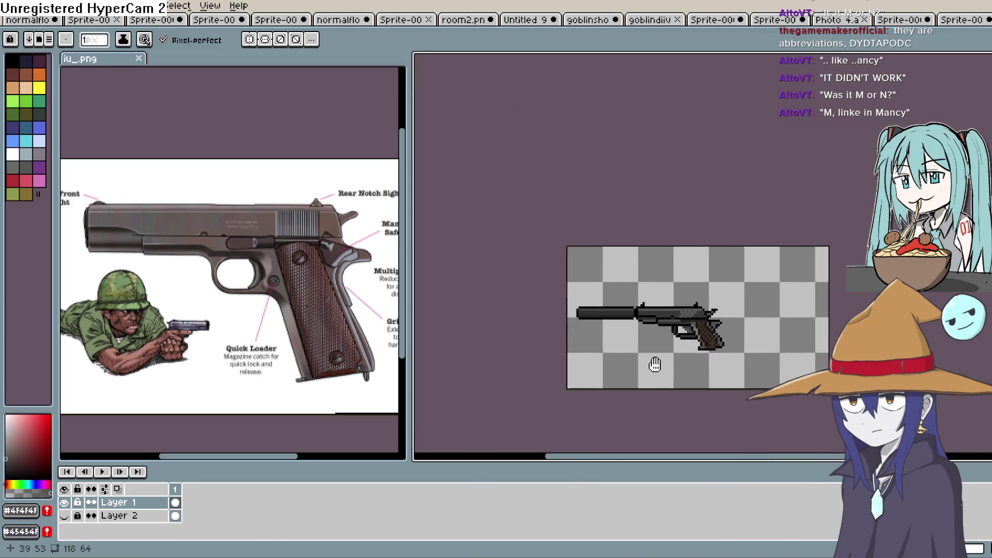
scroll(671, 326, "up", 1)
scroll(682, 337, "up", 1)
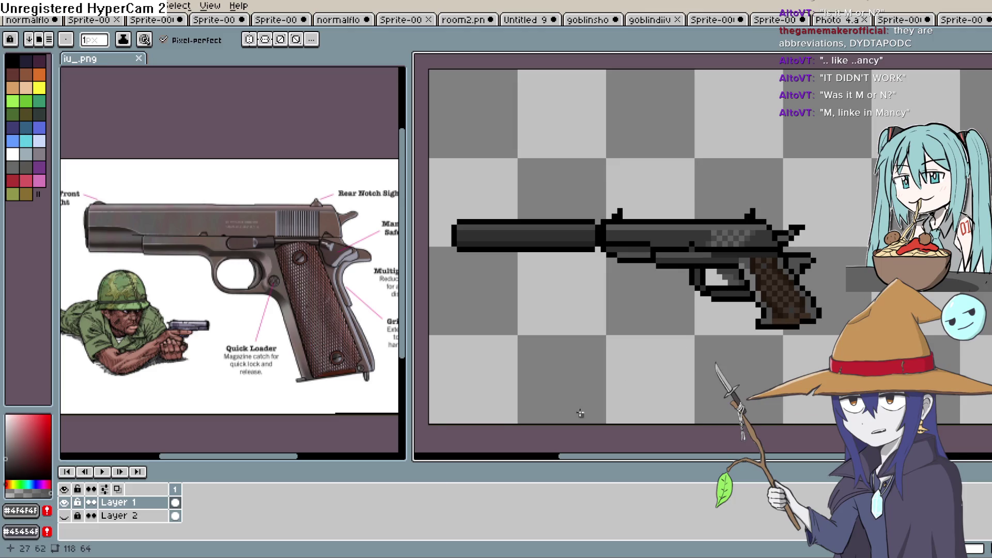
left_click(64, 516)
double_click(126, 516)
left_click(528, 310)
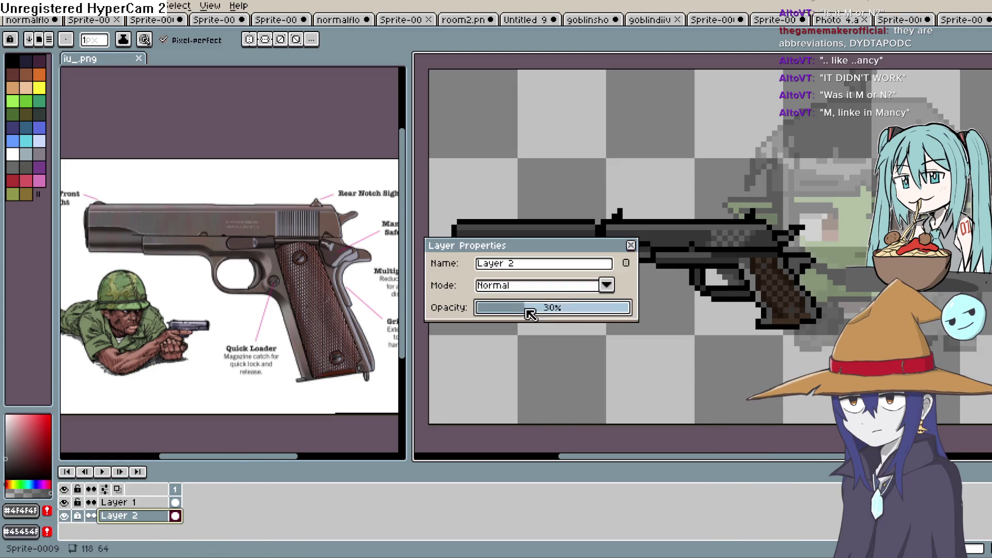
left_click(631, 246)
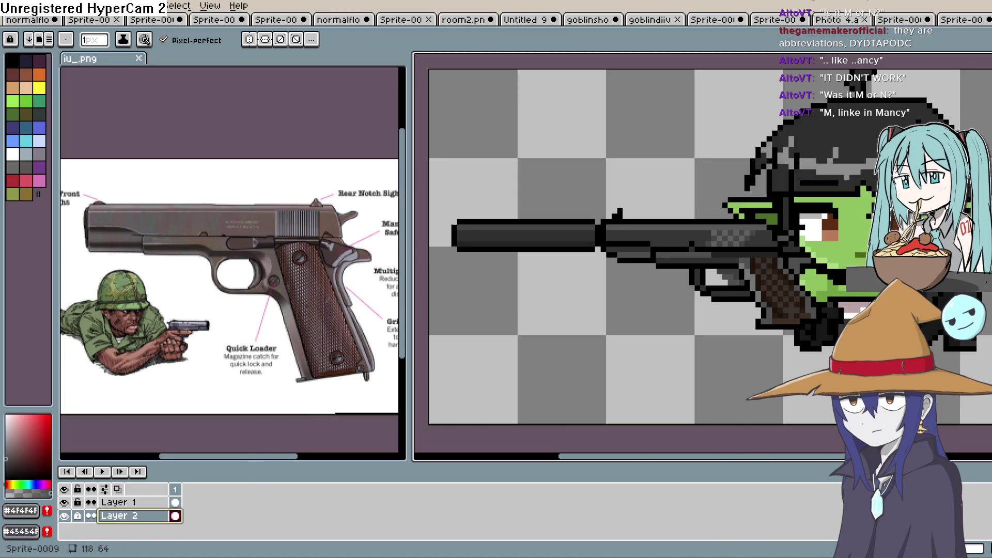
Step: Select the pistol on Layer 1, move it down-left toward the goblin, and deselect
key("m")
left_click(119, 502)
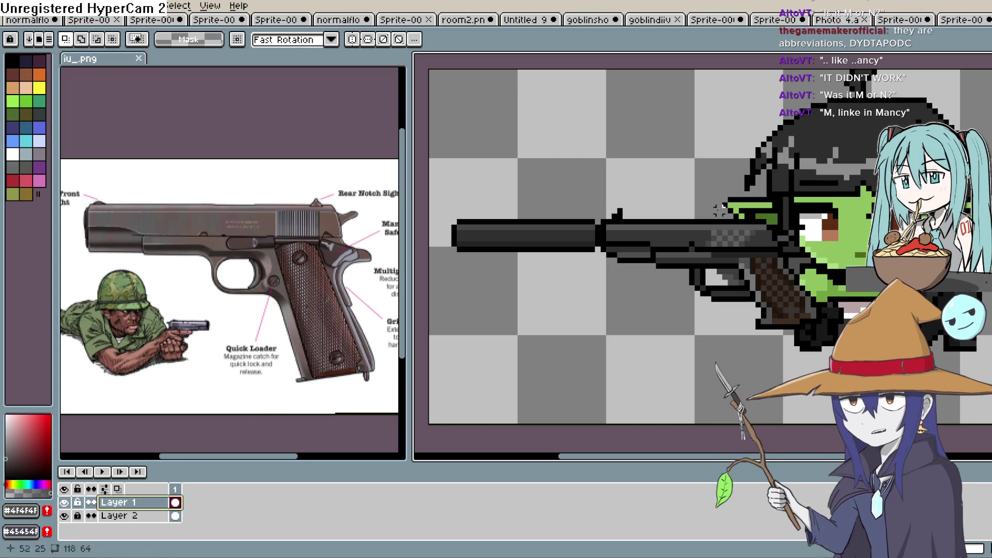
mouse_move(827, 201)
left_mouse_down()
mouse_move(780, 305)
mouse_move(596, 372)
mouse_move(467, 356)
mouse_move(476, 398)
left_mouse_up()
mouse_move(437, 183)
left_mouse_down()
mouse_move(735, 288)
mouse_move(846, 360)
left_mouse_up()
mouse_move(816, 320)
left_mouse_down()
mouse_move(799, 336)
mouse_move(831, 325)
mouse_move(713, 325)
mouse_move(738, 289)
left_mouse_up()
left_click(730, 343)
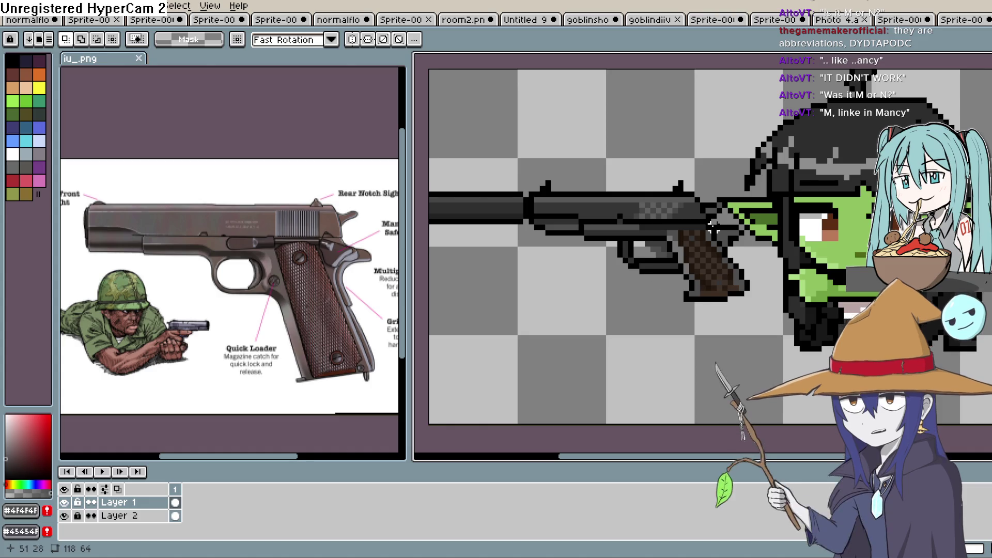
Step: Undo a stray freehand mark on the goblin and toggle Layer 2's visibility
scroll(837, 279, "up", 2)
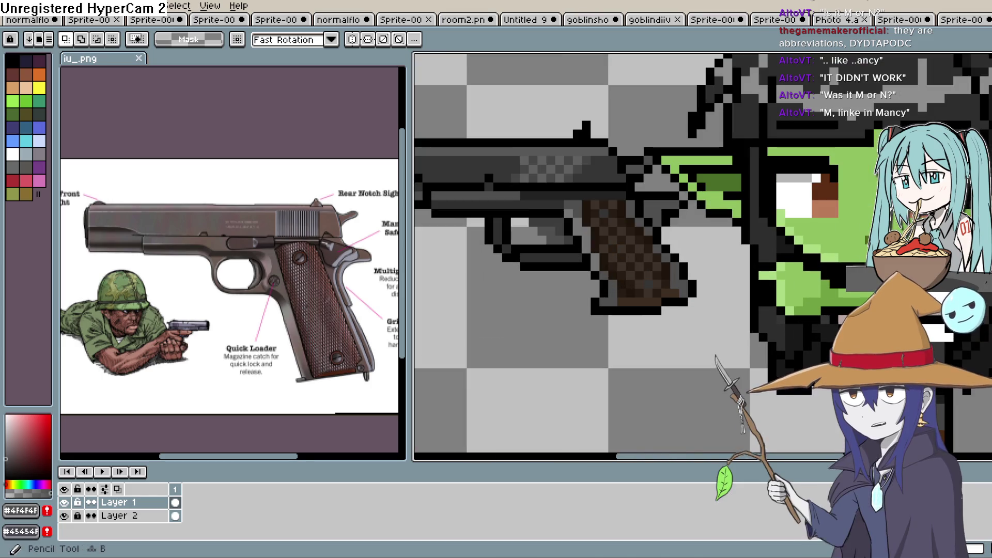
key("q")
scroll(847, 239, "up", 1)
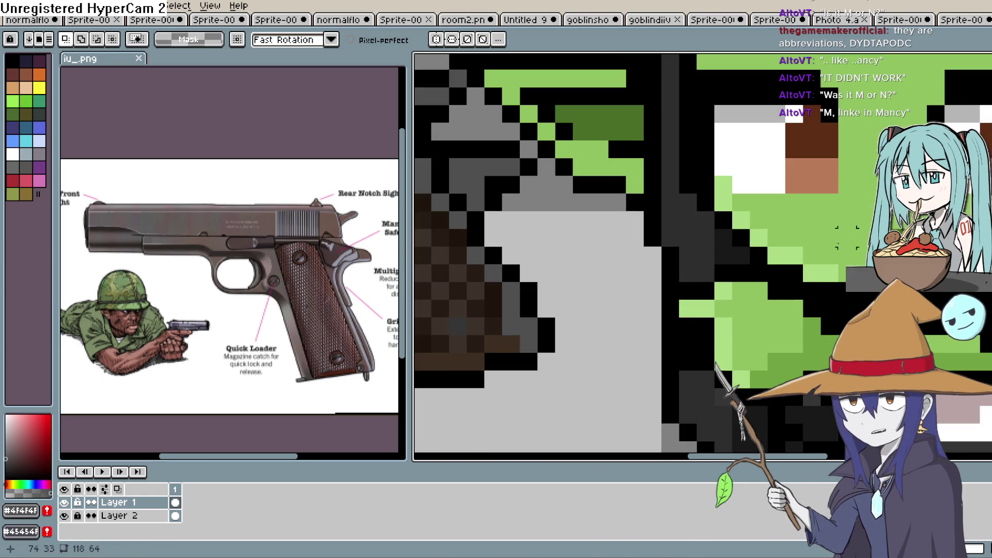
mouse_move(812, 316)
left_mouse_down()
mouse_move(822, 317)
mouse_move(724, 274)
mouse_move(706, 291)
mouse_move(670, 292)
left_mouse_up()
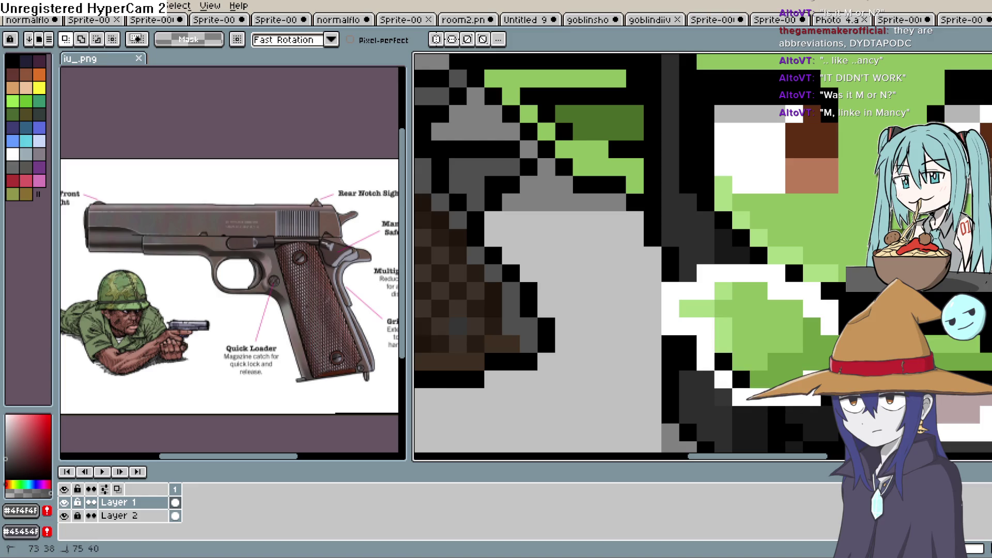
key("ctrl+z")
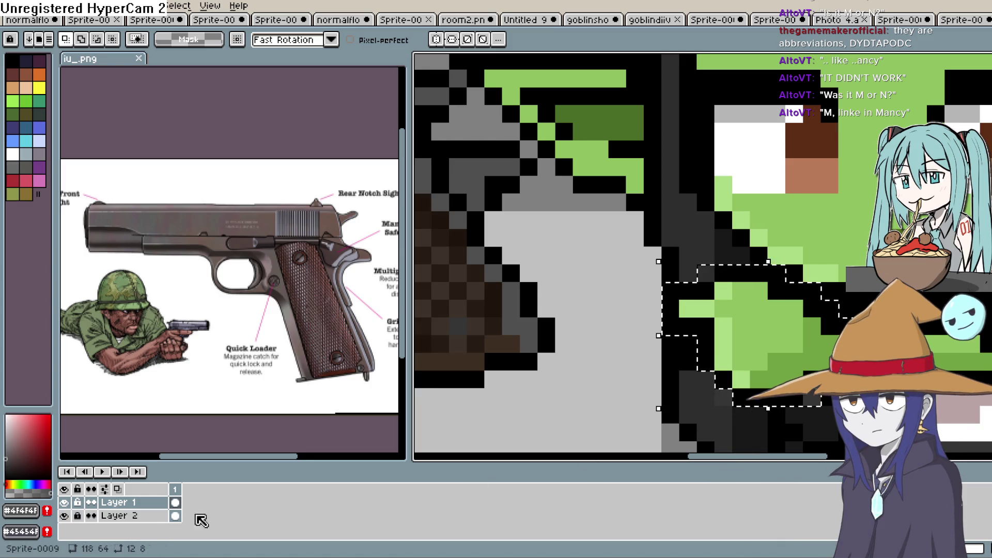
double_click(135, 515)
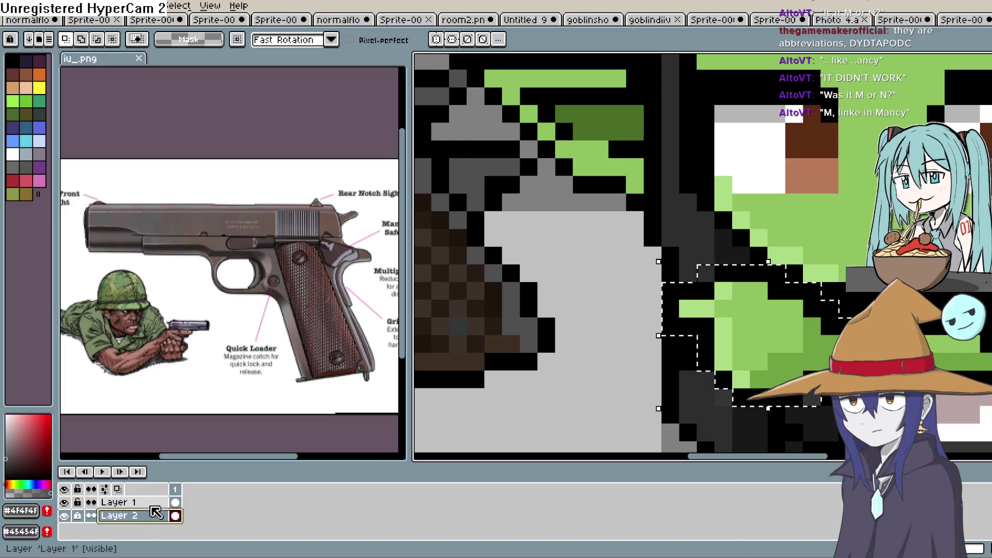
left_click(132, 520)
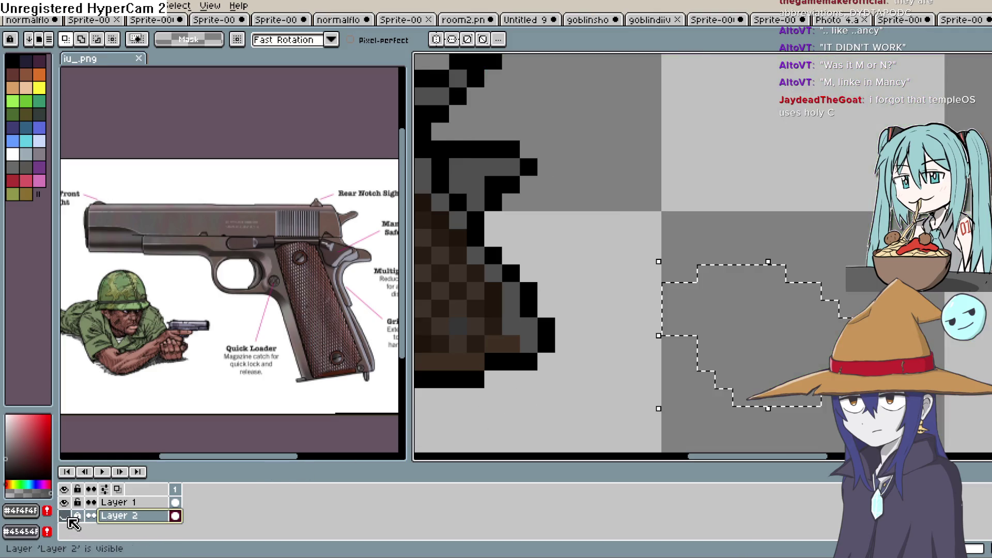
key("Return")
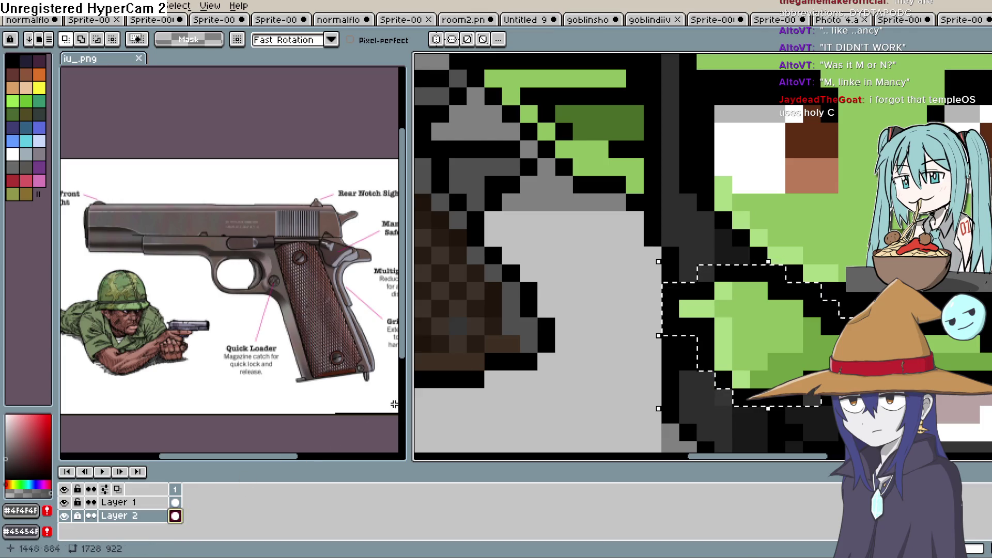
Step: Add an empty Layer 3 above Layer 1 and start a new sprite with Ctrl+N
scroll(776, 242, "down", 1)
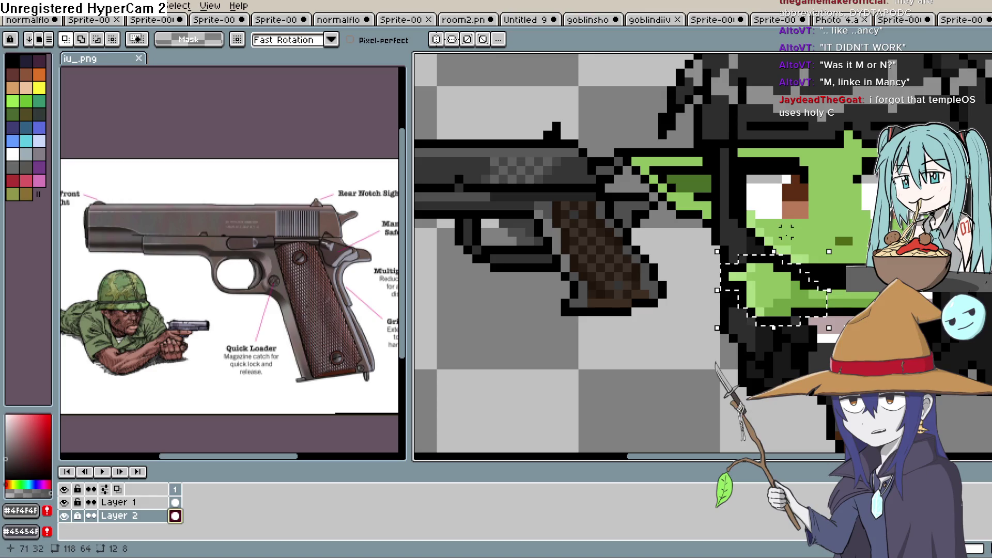
left_click(165, 504)
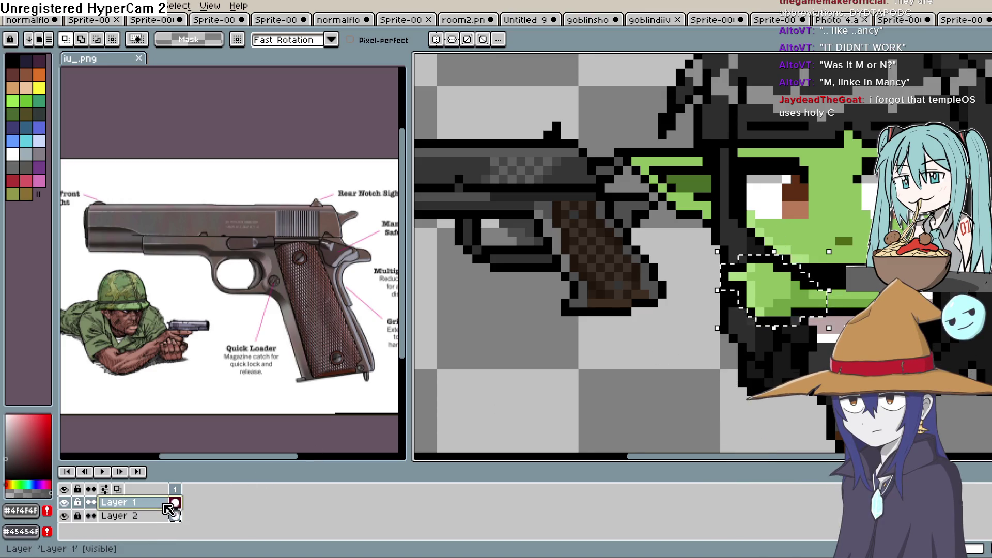
key("shift+n")
key("ctrl+n")
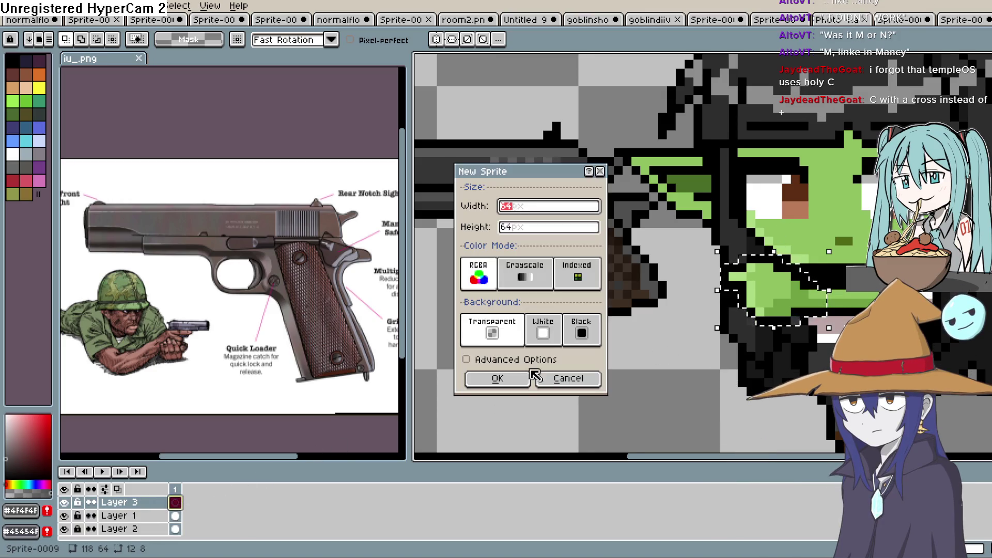
Step: Cancel the new sprite and paste Layer 2's copied pixels into Layer 3
left_click(570, 378)
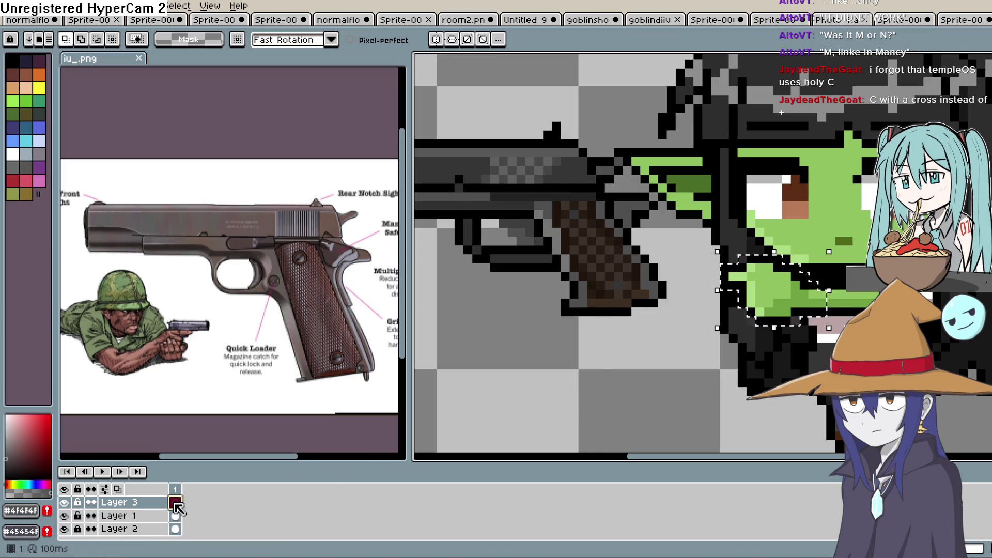
left_click(176, 528)
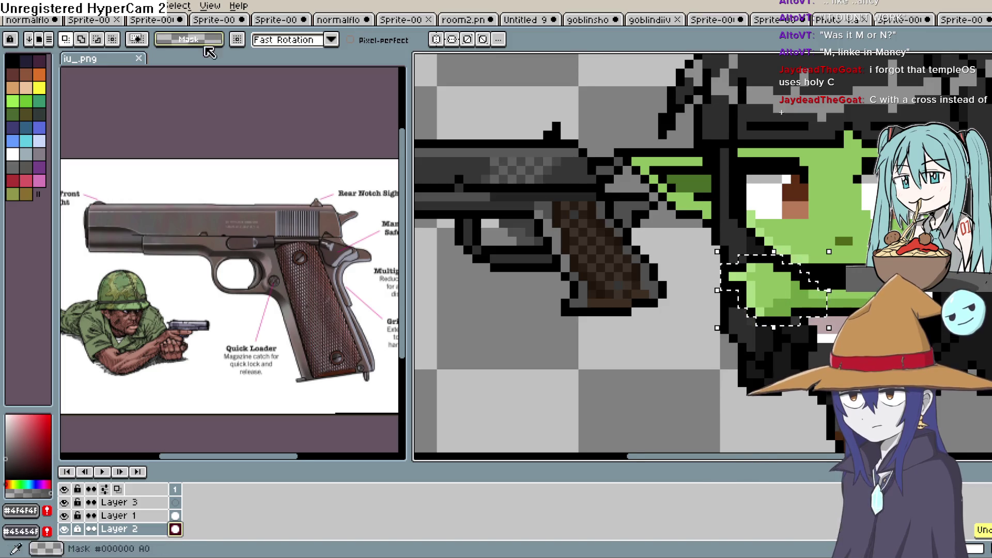
left_click(32, 5)
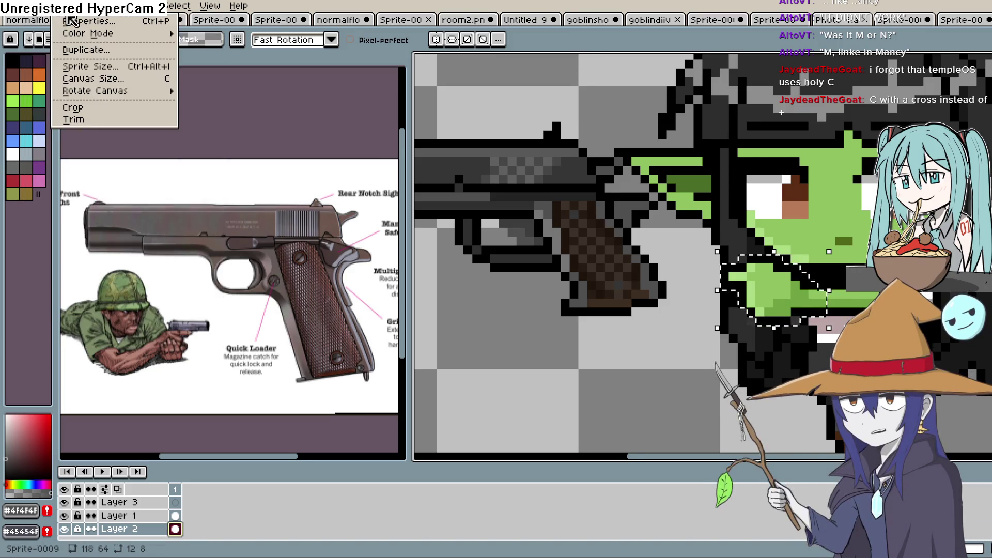
mouse_move(146, 17)
mouse_move(32, 6)
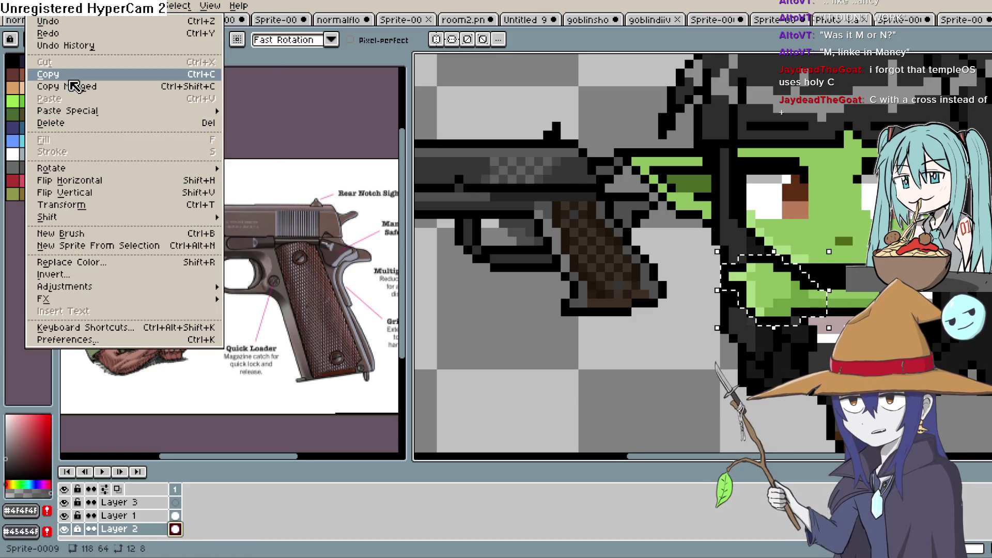
key("Escape")
left_click(176, 502)
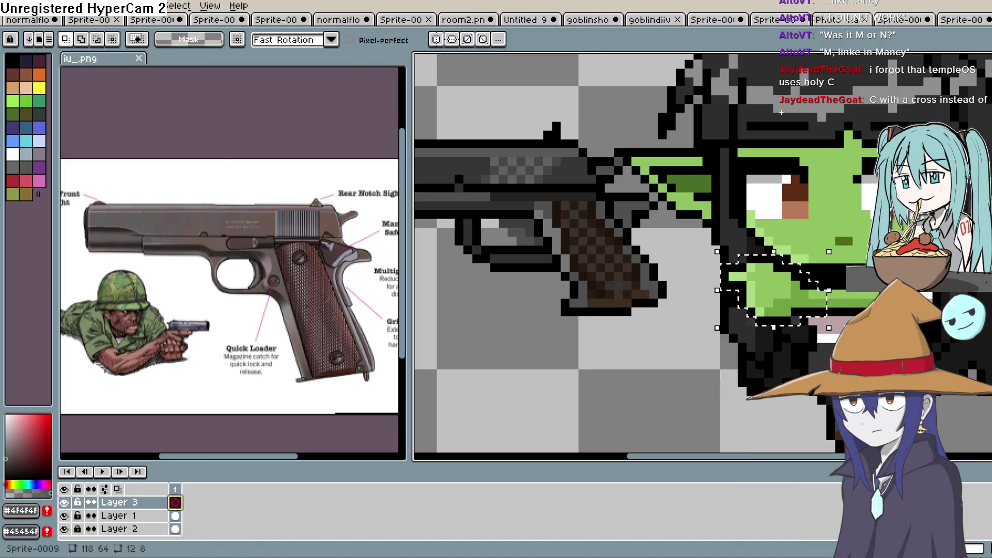
left_click(32, 6)
left_click(80, 99)
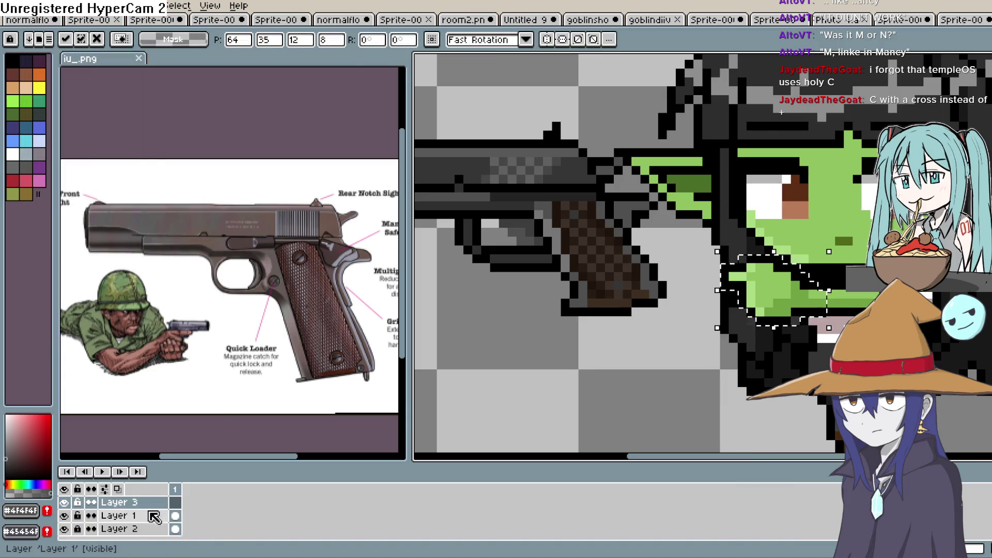
key("Return")
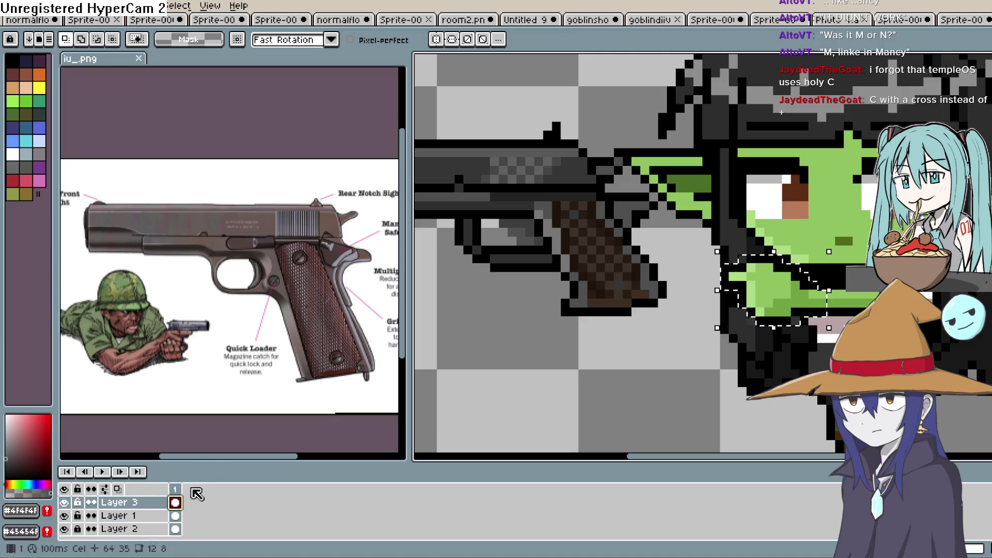
Step: Undo the paste so the sprite is back to only Layer 1 and Layer 2
left_click(119, 516)
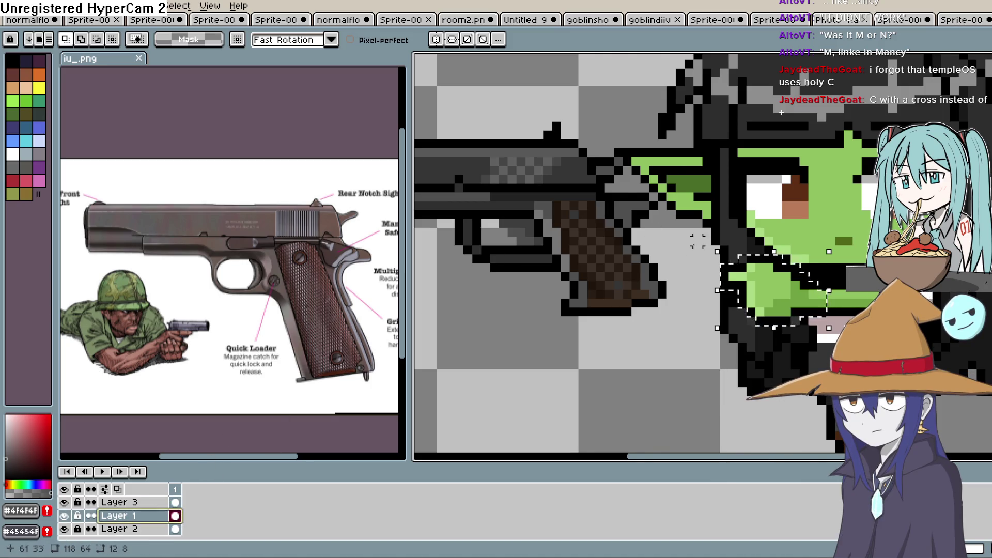
scroll(697, 240, "down", 1)
key("q")
key("w")
key("m")
mouse_move(697, 119)
left_mouse_down()
mouse_move(419, 349)
mouse_move(527, 349)
mouse_move(514, 349)
left_mouse_up()
key("ctrl+z")
key("ctrl+z")
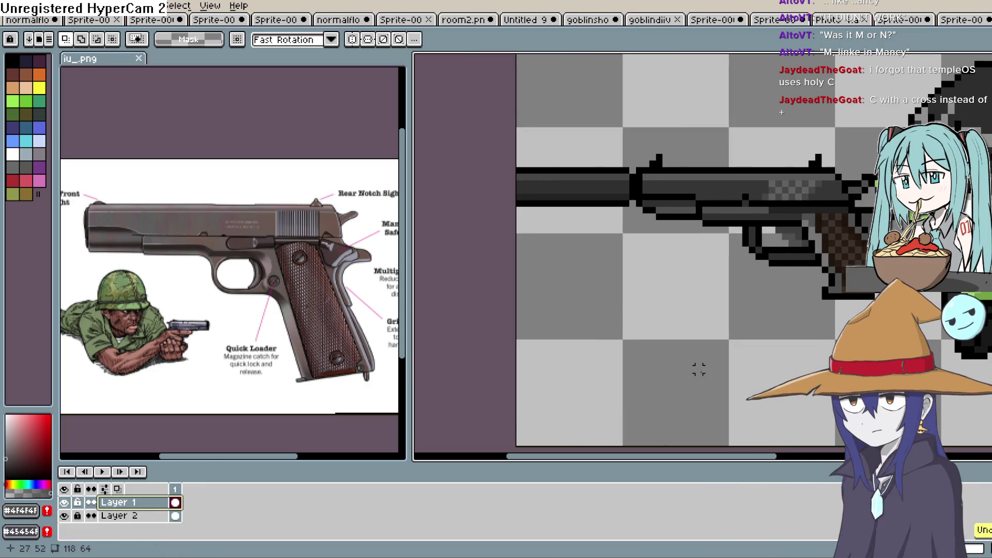
Step: Try extending the canvas 10 px to the left in Canvas Size, then close it
left_click(94, 7)
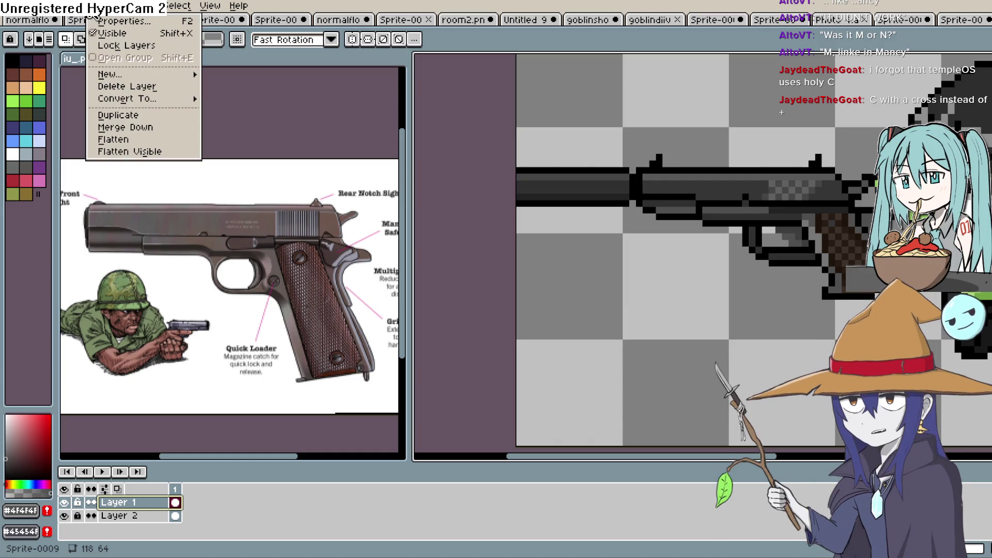
left_click(108, 78)
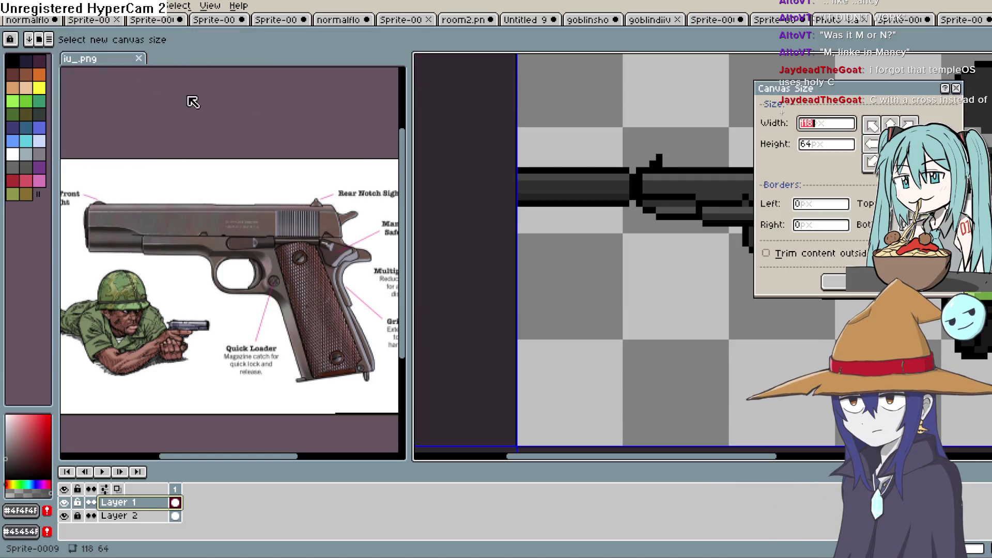
left_click_drag(517, 235, 450, 235)
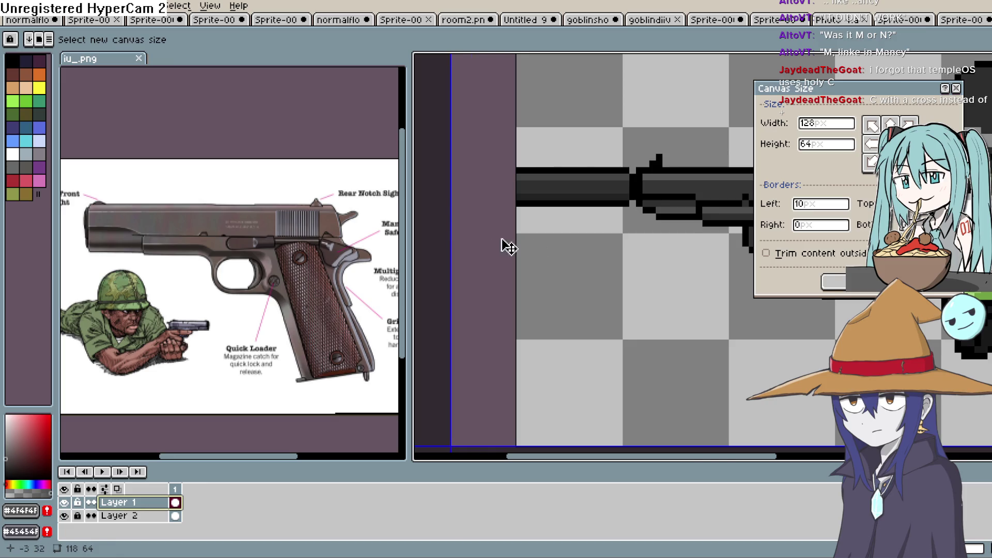
left_click(832, 282)
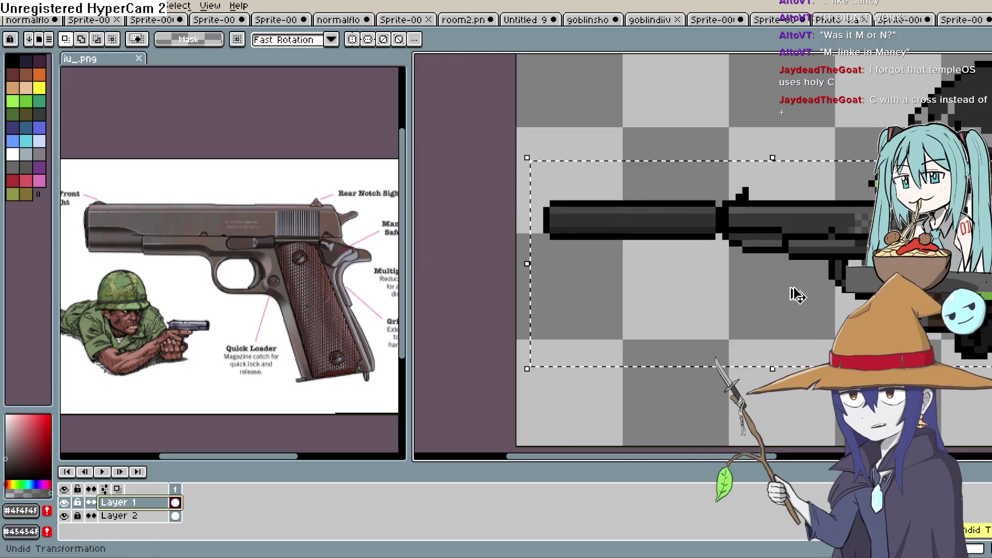
Step: Add 15 px of canvas on the left, making the sprite 133×64
mouse_move(791, 290)
left_mouse_down()
mouse_move(648, 321)
mouse_move(585, 277)
left_mouse_up()
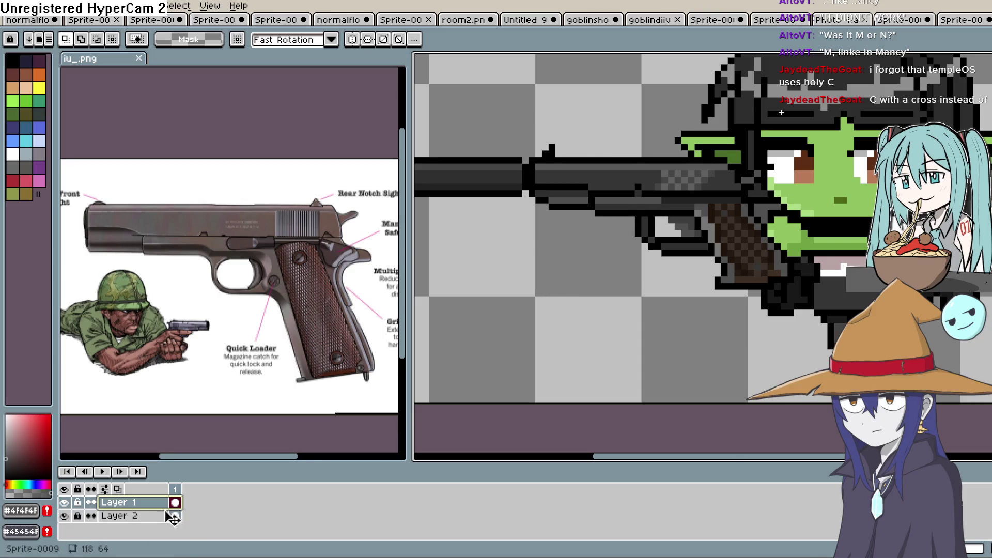
left_click_drag(485, 312, 595, 327)
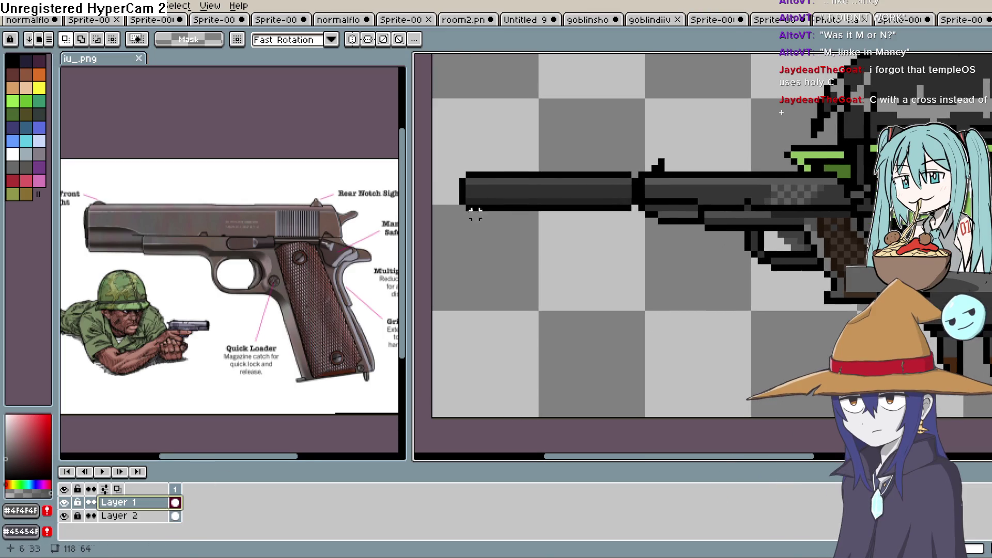
left_click(170, 8)
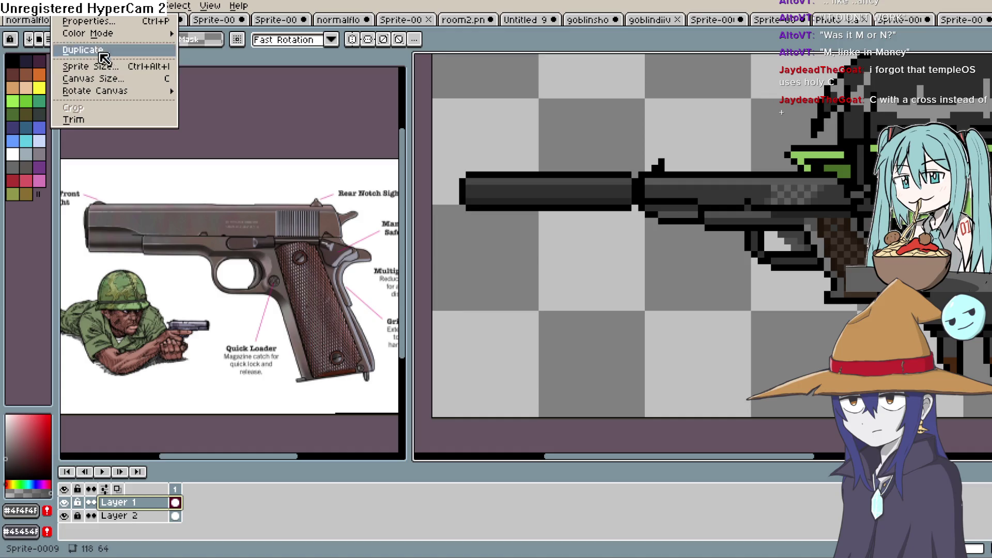
left_click(116, 78)
left_click_drag(418, 195, 346, 217)
left_click(835, 281)
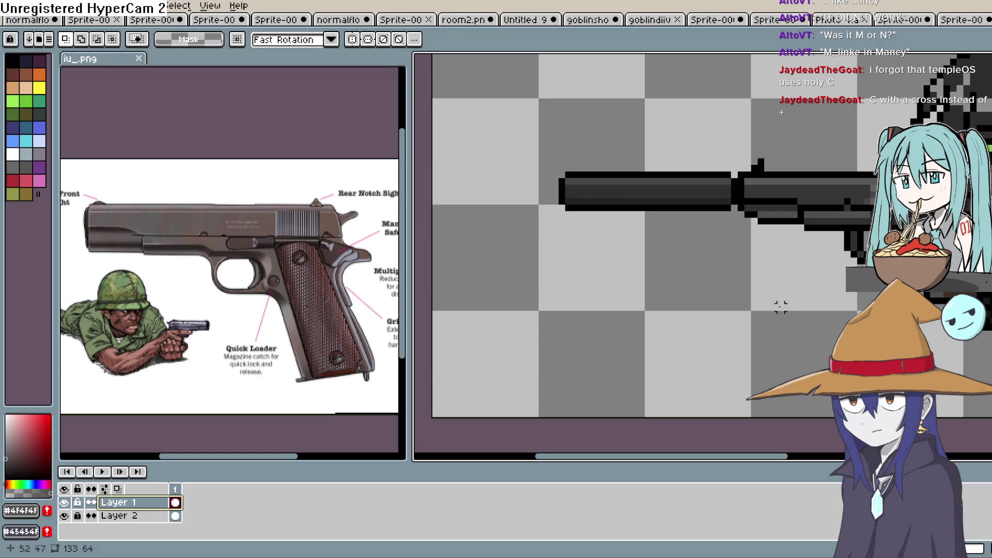
scroll(737, 325, "down", 1)
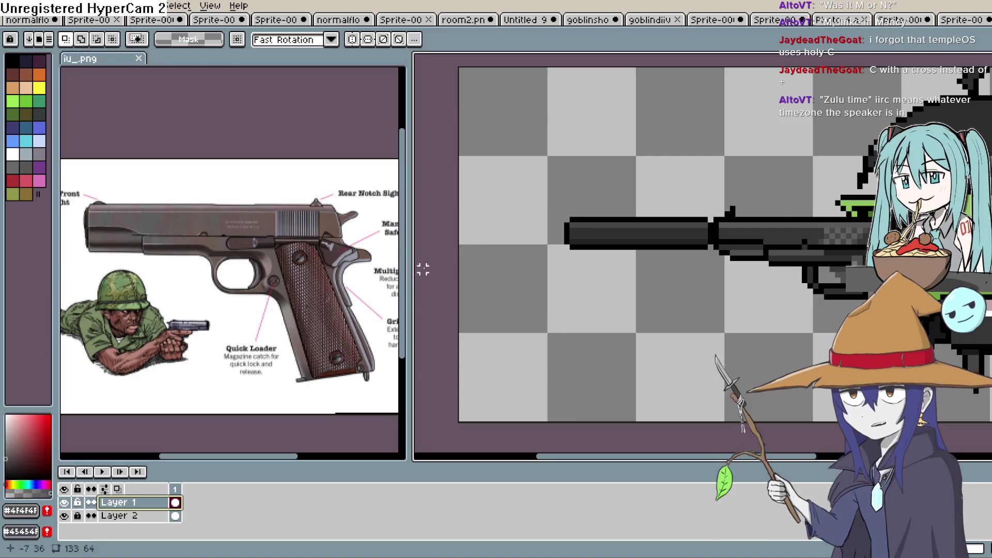
Step: Narrow the reference pane to widen the editor and pan to show the goblin
scroll(413, 268, "down", 1)
mouse_move(409, 268)
left_mouse_down()
mouse_move(504, 269)
mouse_move(406, 273)
left_mouse_up()
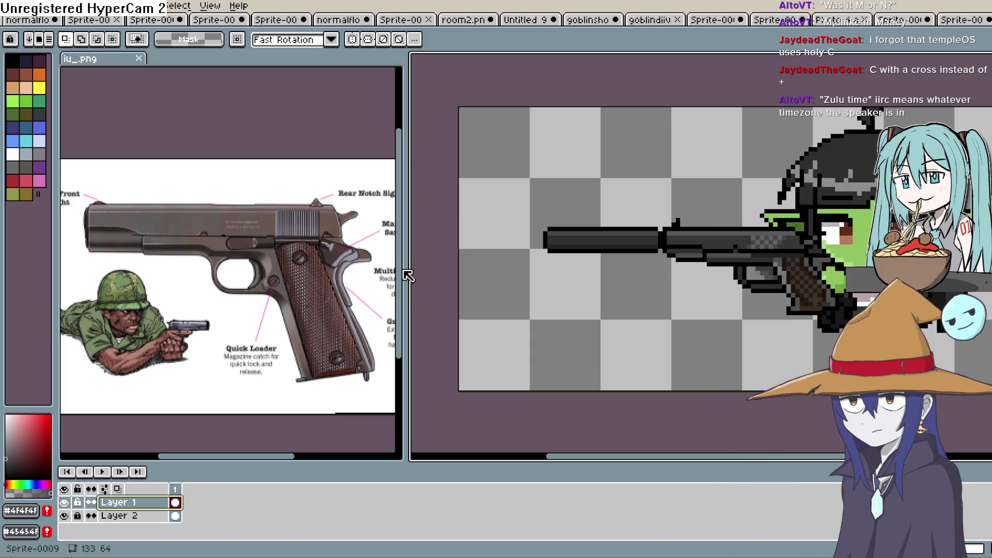
mouse_move(404, 270)
left_mouse_down()
mouse_move(381, 272)
mouse_move(410, 279)
left_mouse_up()
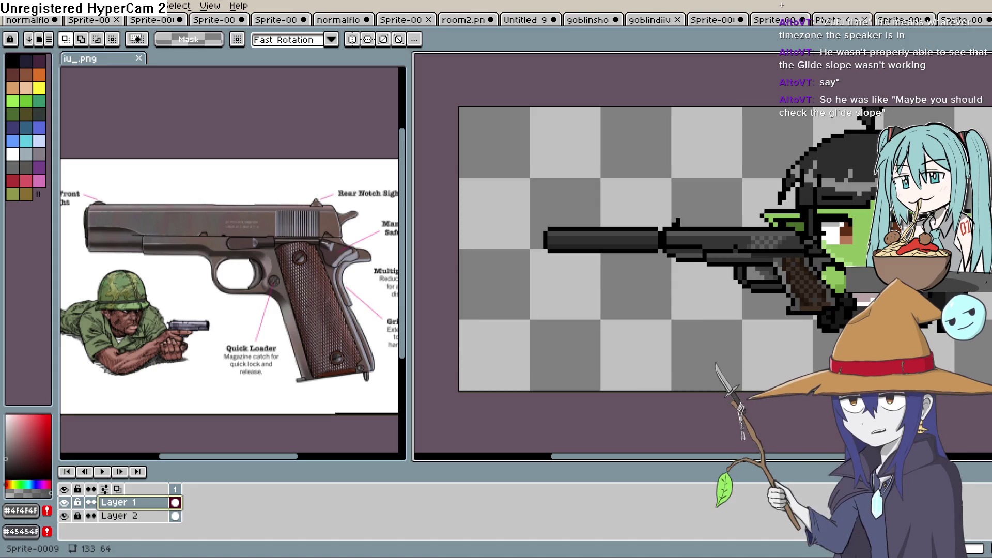
left_click_drag(896, 272, 803, 266)
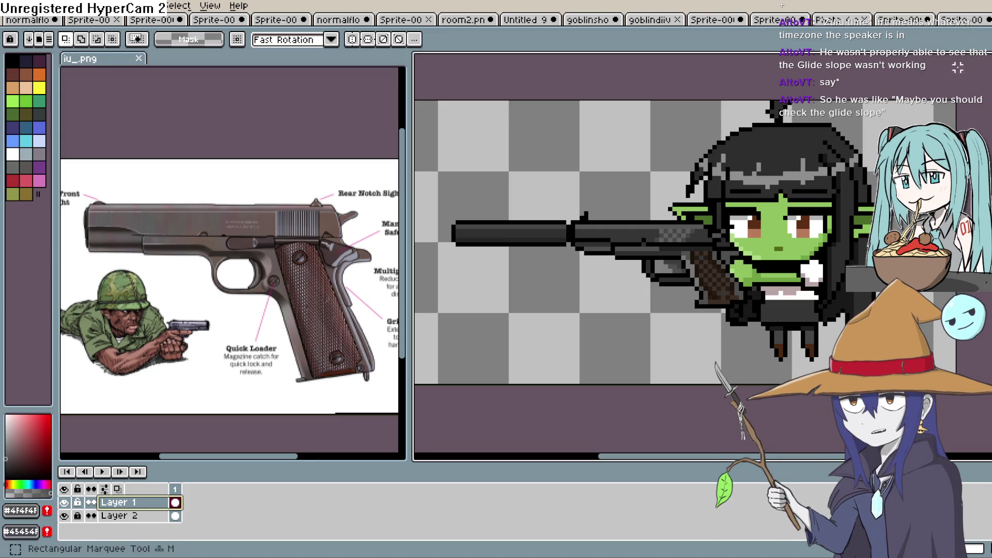
Step: With Layer 1 hidden, lasso the goblin's lower jaw on Layer 2
left_click_drag(780, 234, 785, 226)
scroll(785, 226, "down", 2)
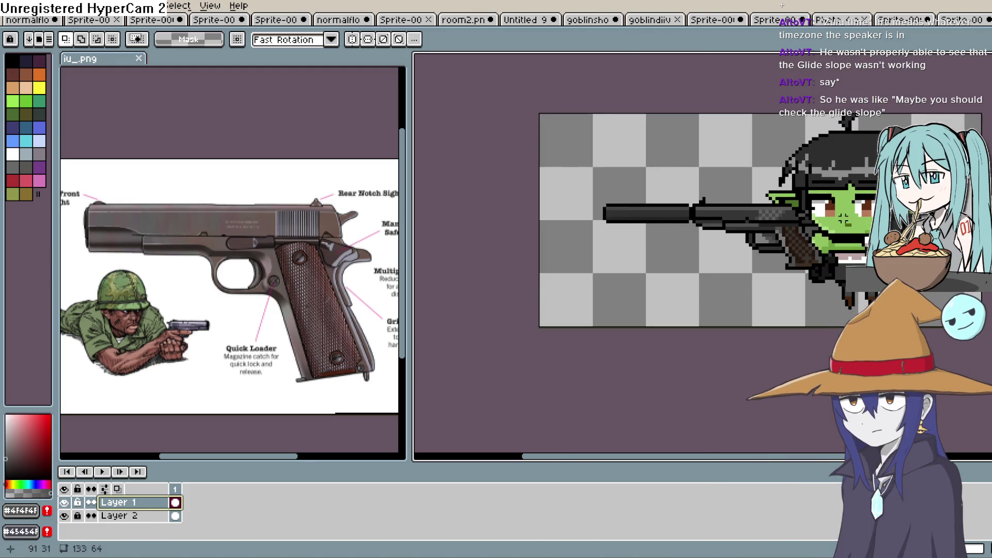
scroll(847, 217, "up", 3)
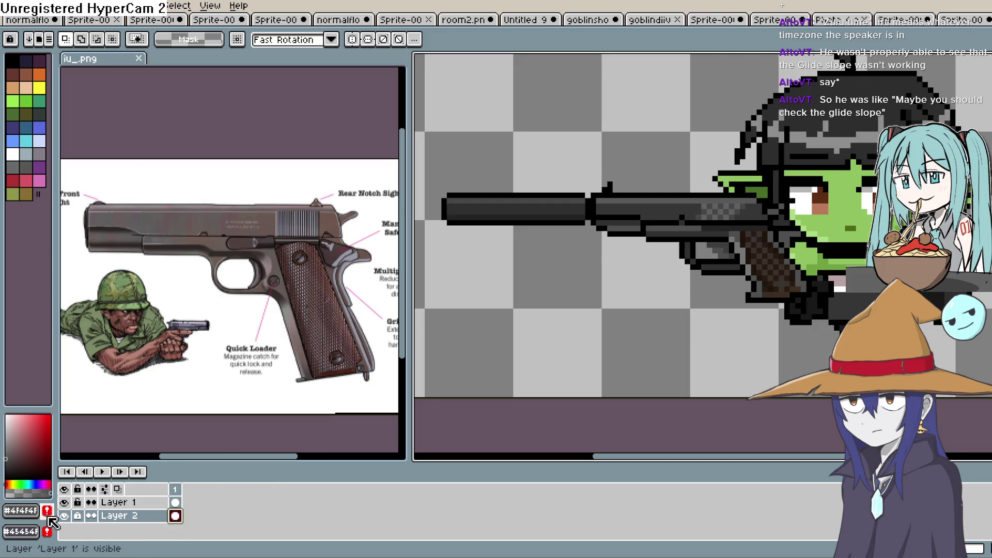
left_click(78, 516)
left_click(64, 502)
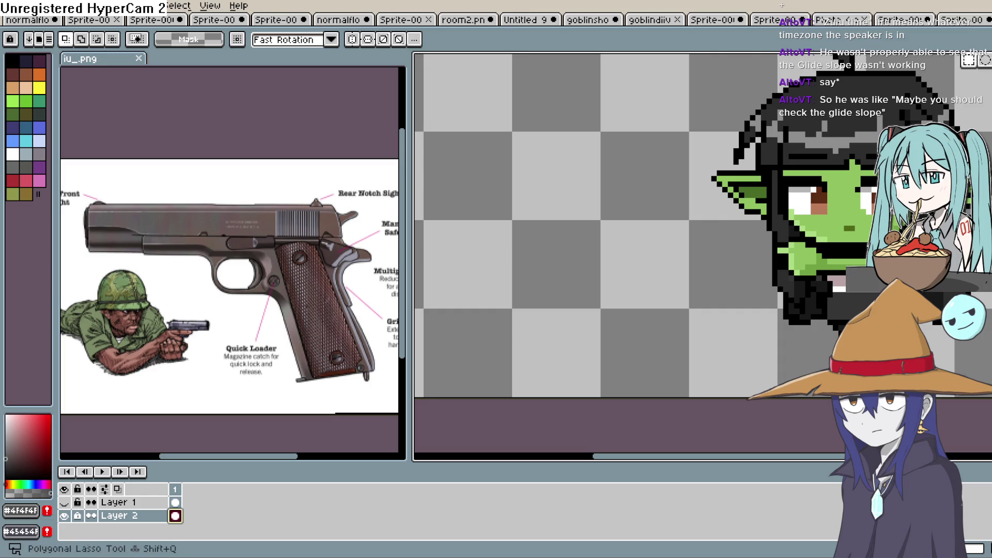
left_click(984, 61)
scroll(896, 257, "up", 1)
mouse_move(781, 240)
left_mouse_down()
mouse_move(774, 292)
mouse_move(728, 284)
mouse_move(715, 249)
mouse_move(719, 237)
mouse_move(768, 233)
mouse_move(782, 251)
left_mouse_up()
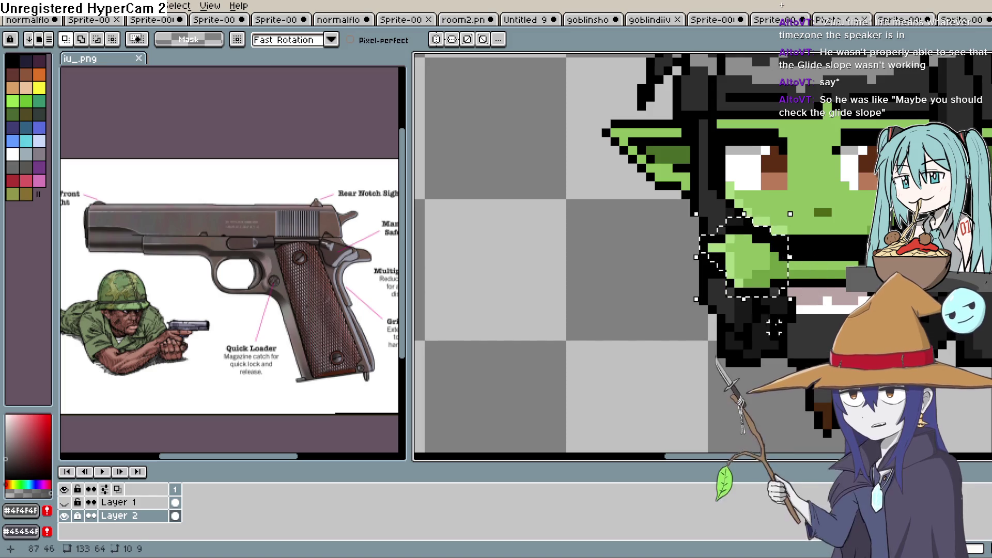
Step: Paste the jaw into a new Layer 3, then show and select Layer 1
key("shift+n")
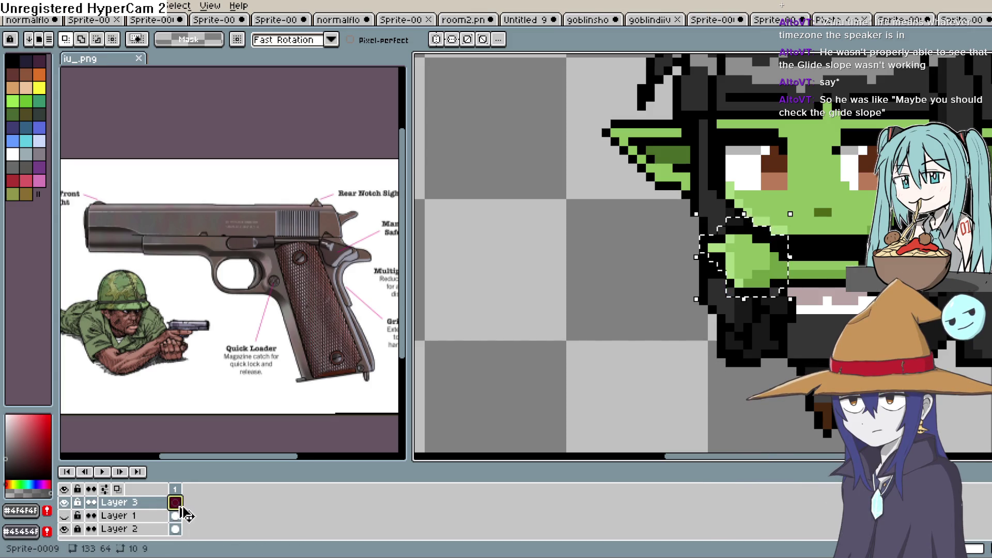
key("ctrl+v")
key("Return")
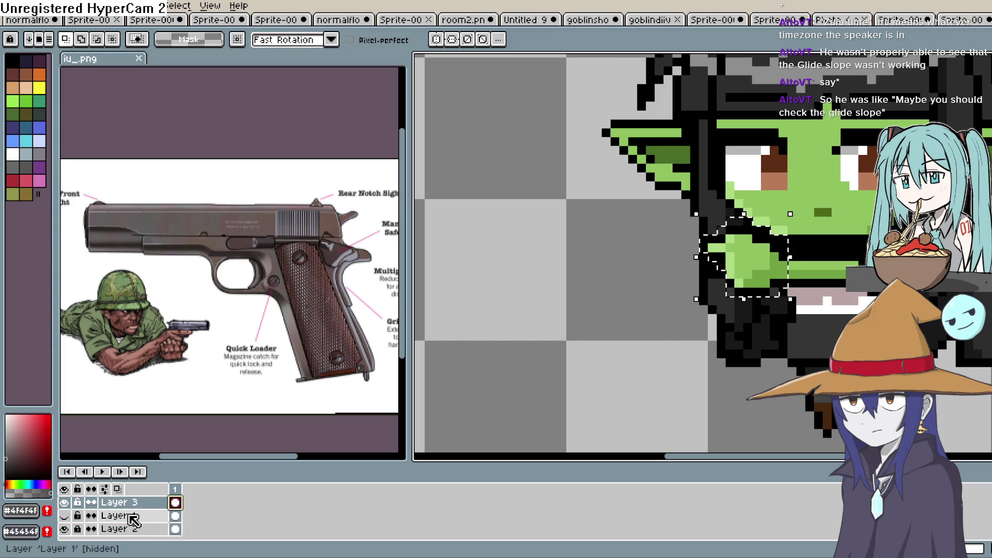
left_click(63, 515)
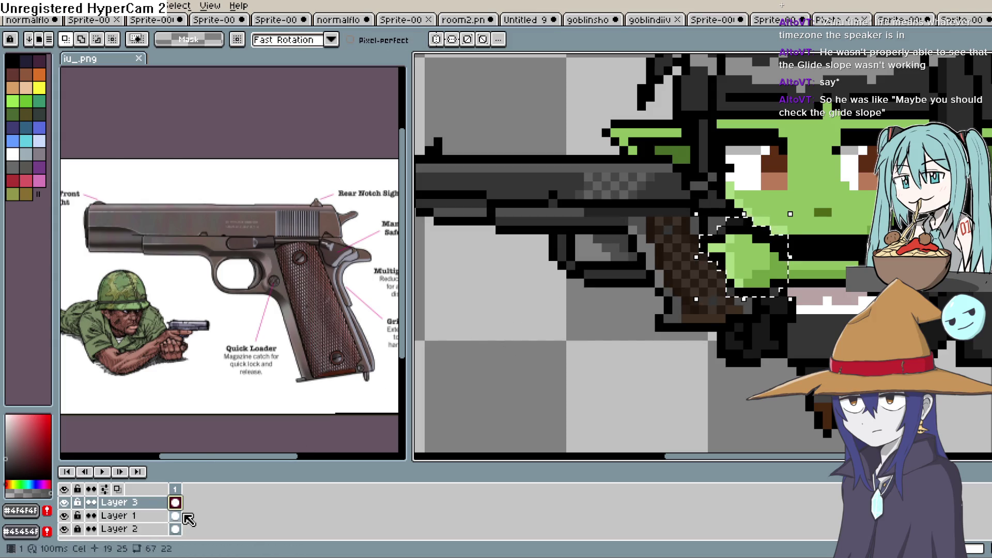
scroll(552, 345, "down", 1)
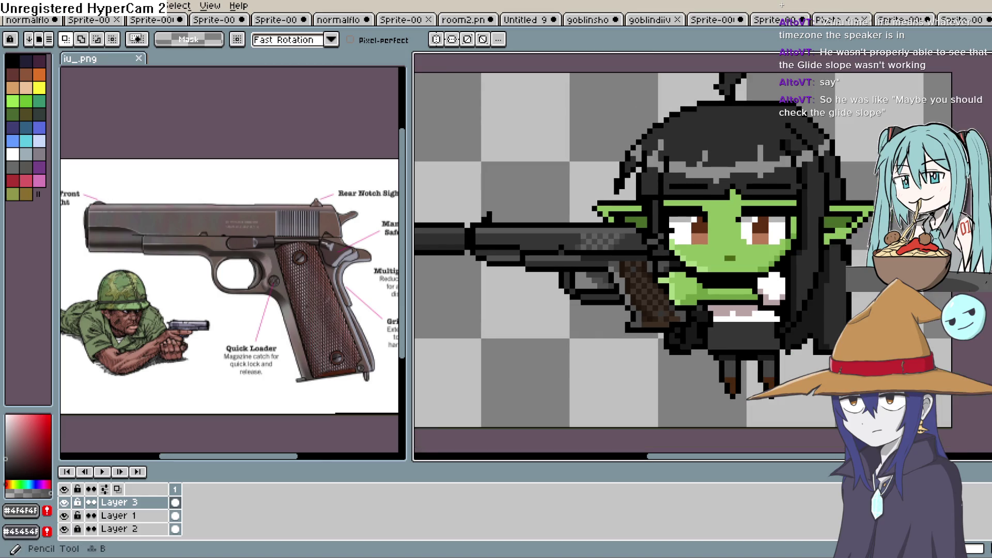
left_click(119, 515)
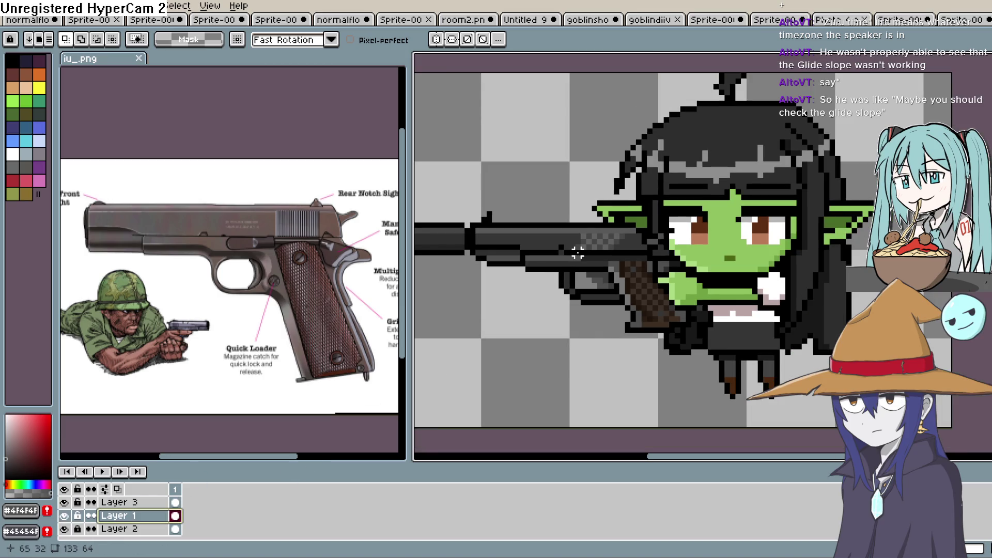
Step: With Layer 3 hidden, nudge the lassoed gun right and one pixel down, then reshow Layer 3
left_click(64, 502)
left_click_drag(600, 297, 692, 262)
mouse_move(734, 345)
left_mouse_down()
mouse_move(537, 314)
mouse_move(440, 268)
mouse_move(486, 149)
mouse_move(775, 165)
mouse_move(824, 199)
left_mouse_up()
left_click_drag(769, 252, 775, 251)
key("Down")
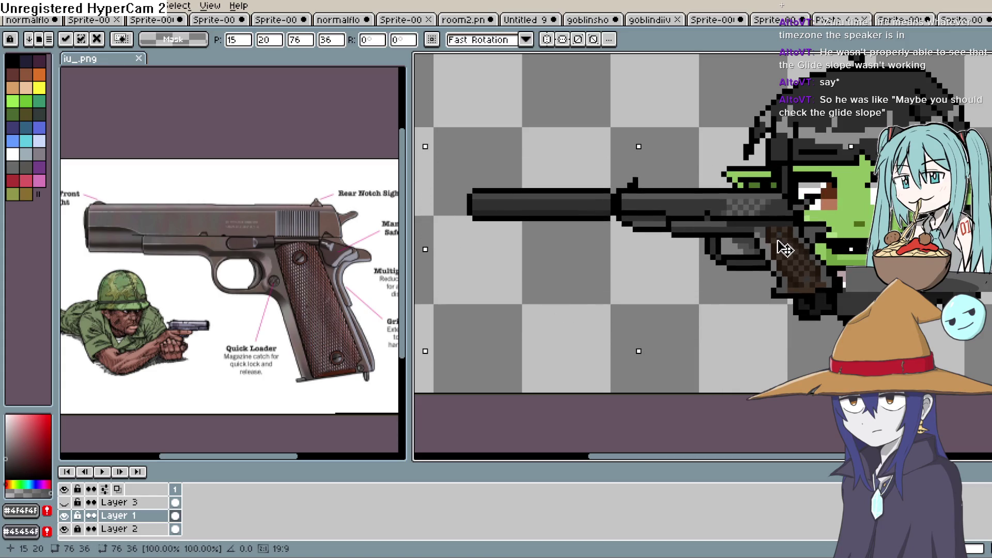
key("Return")
key("ctrl+d")
left_click(64, 502)
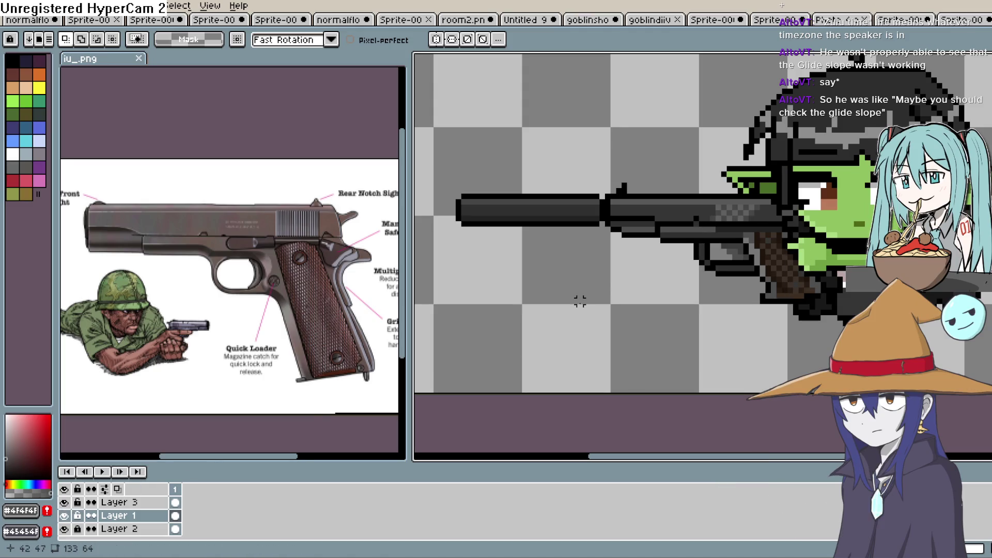
scroll(667, 298, "down", 5)
scroll(683, 299, "up", 1)
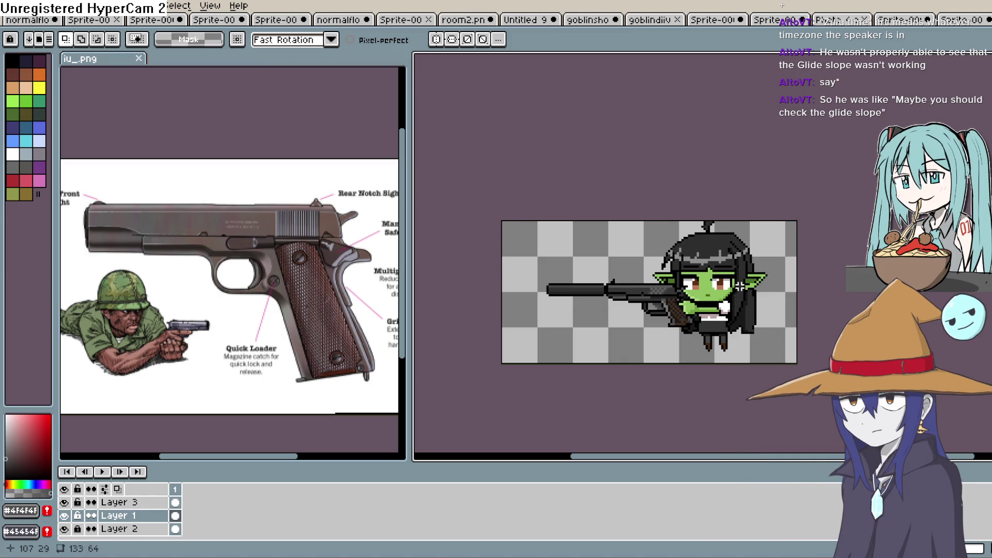
scroll(695, 299, "up", 1)
scroll(694, 299, "down", 1)
scroll(701, 300, "up", 1)
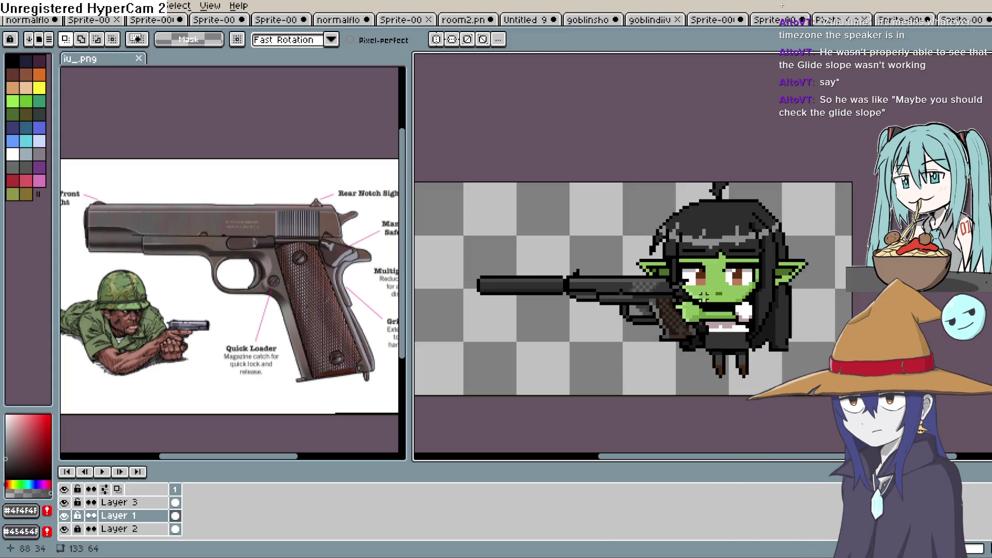
mouse_move(707, 292)
left_mouse_down()
mouse_move(767, 292)
mouse_move(764, 305)
left_mouse_up()
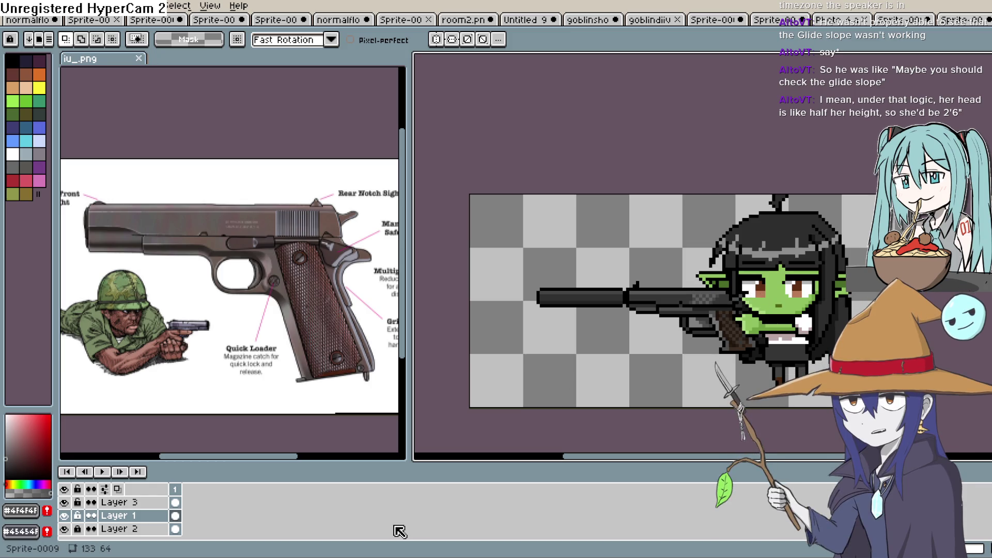
left_click(152, 505)
left_click(154, 515)
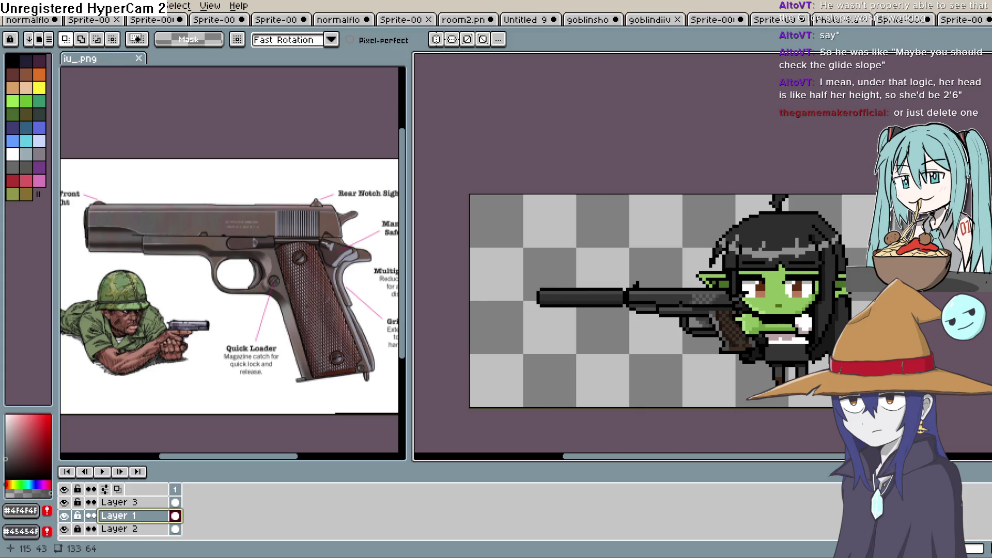
Step: Zoom into the gun's grip and pick its dark grey #303030 for the Pencil
scroll(695, 281, "up", 3)
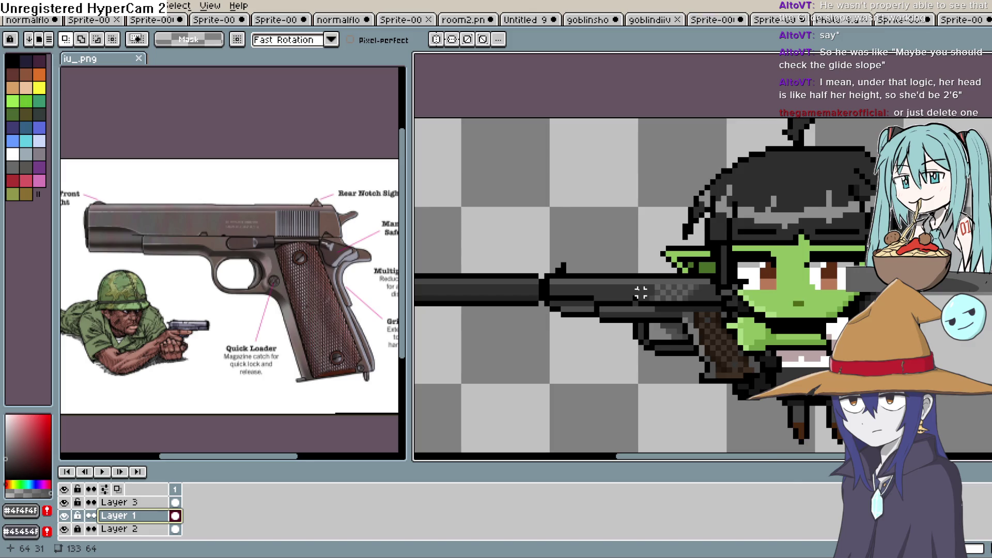
scroll(727, 297, "up", 1)
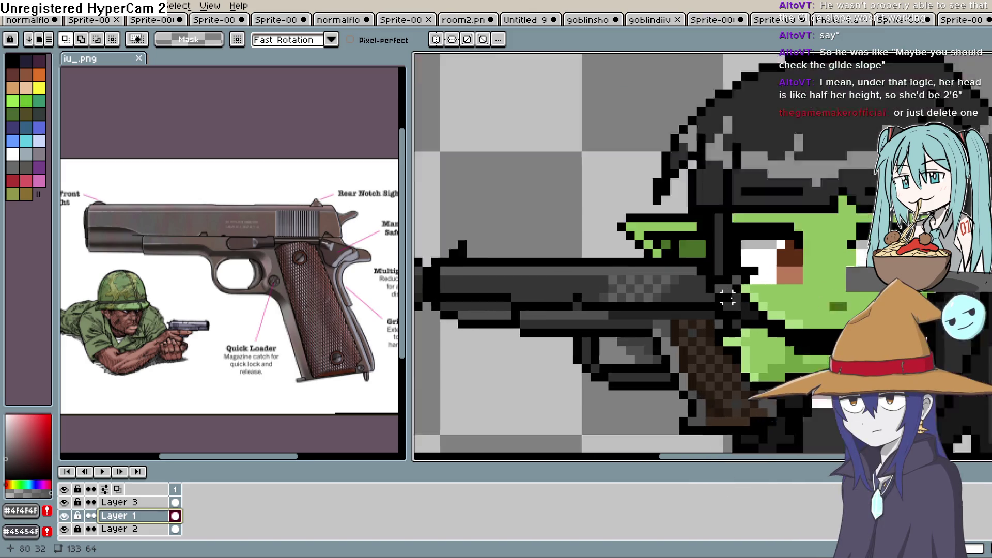
mouse_move(693, 305)
left_mouse_down()
mouse_move(673, 307)
mouse_move(704, 260)
mouse_move(757, 230)
mouse_move(753, 240)
left_mouse_up()
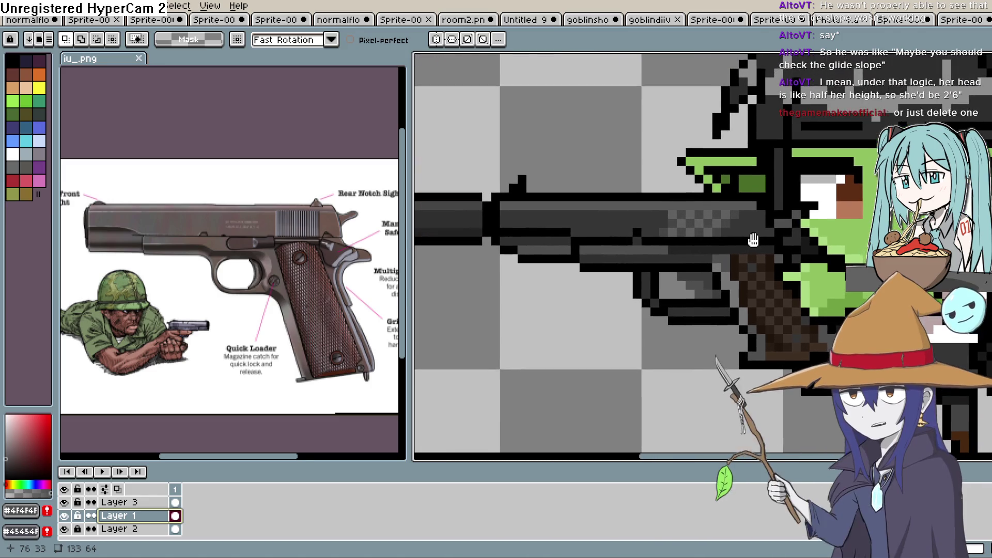
left_click_drag(752, 323, 683, 303)
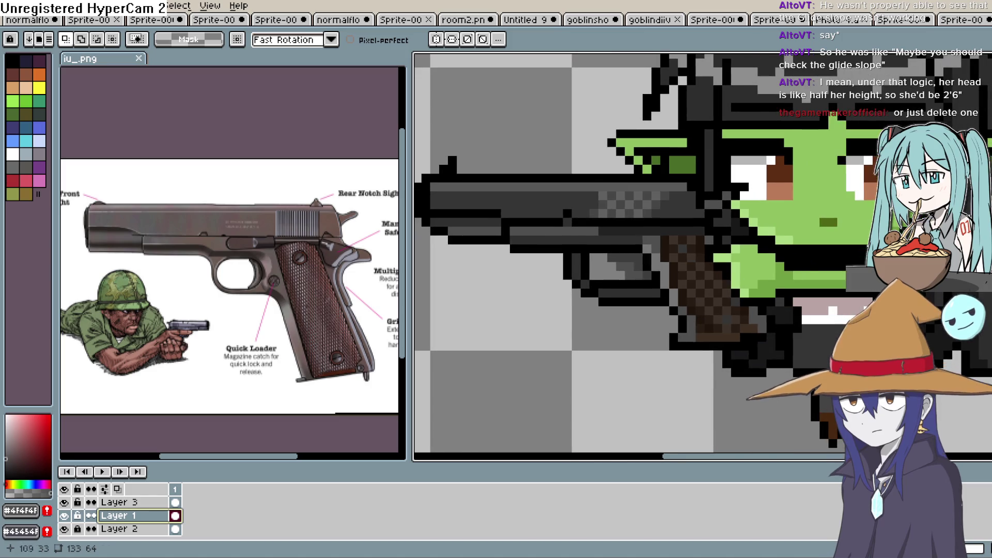
key("i")
left_click(629, 304)
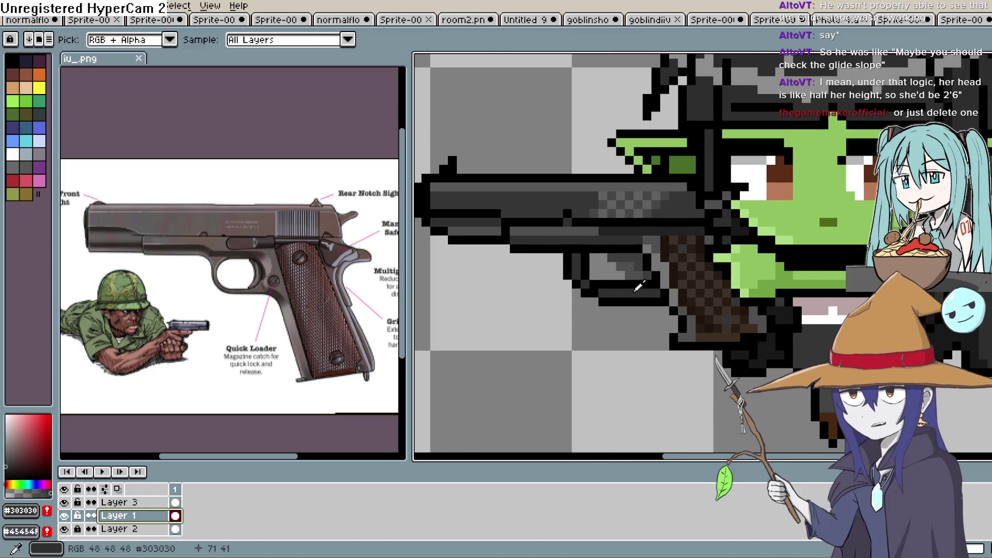
key("b")
Step: Draw a short dark grey diagonal line on the gun, then hide Layer 3
scroll(658, 295, "down", 1)
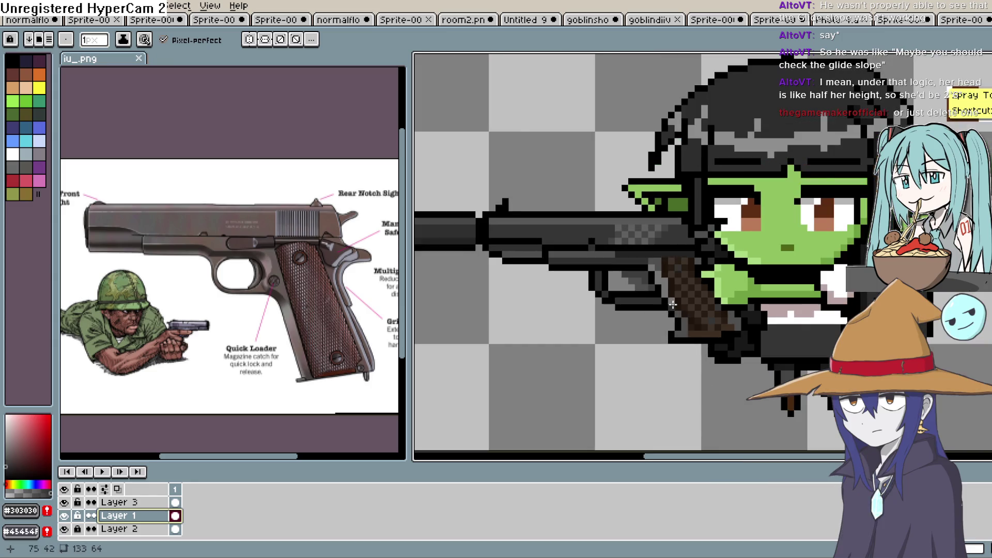
scroll(658, 294, "up", 2)
left_click_drag(658, 294, 684, 354)
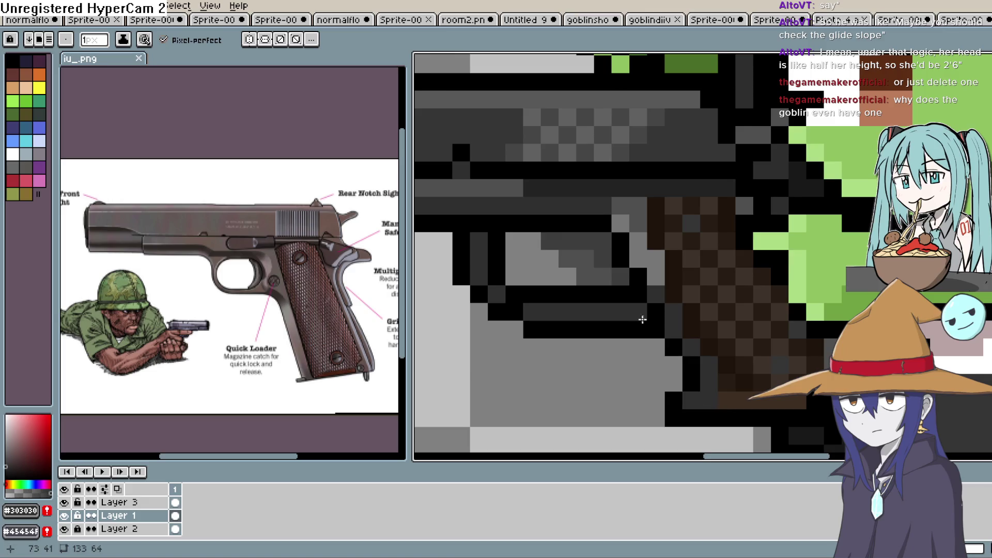
scroll(650, 327, "down", 5)
scroll(667, 306, "down", 2)
scroll(699, 337, "up", 1)
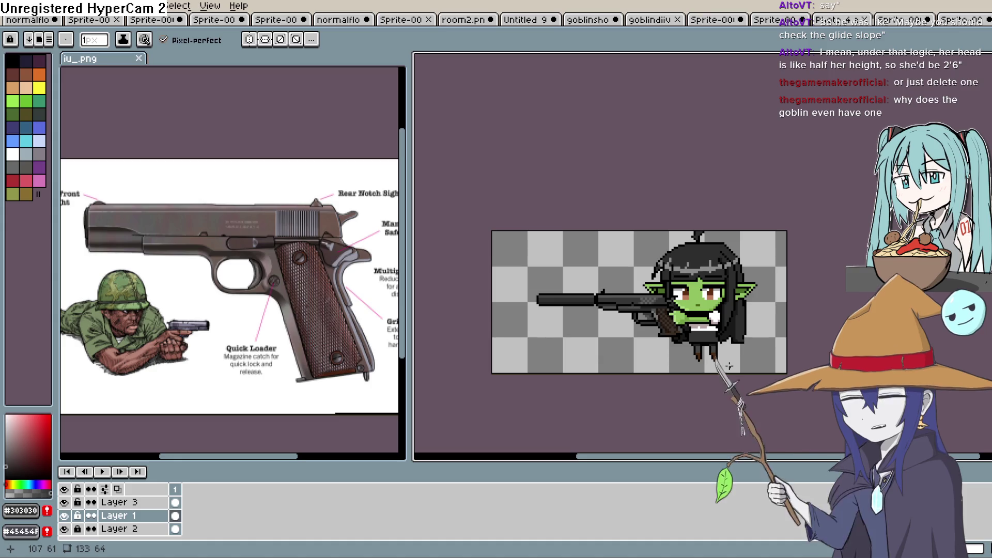
left_click(66, 516)
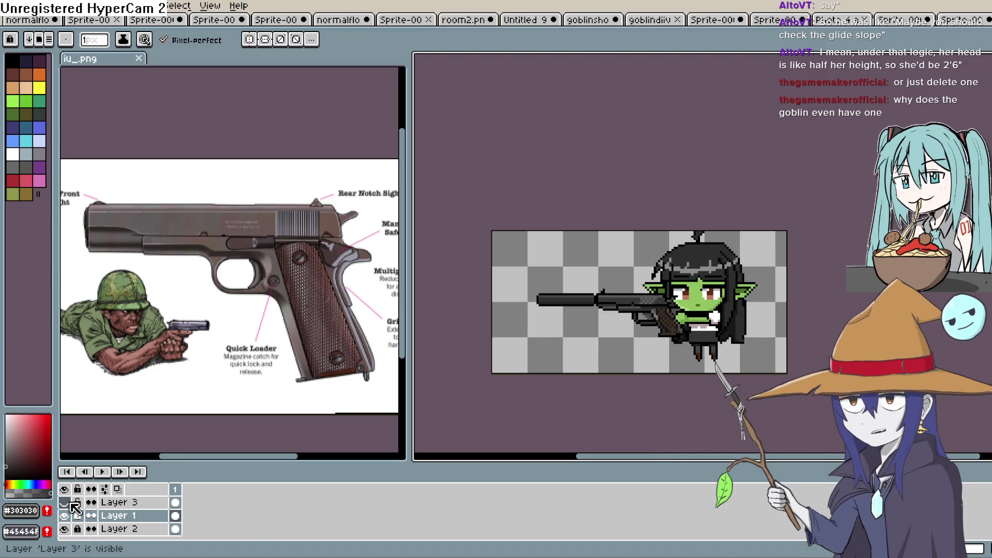
Step: Hide Layer 2, export the gun alone as 1911.png, and return to Construct 3
left_click(67, 529)
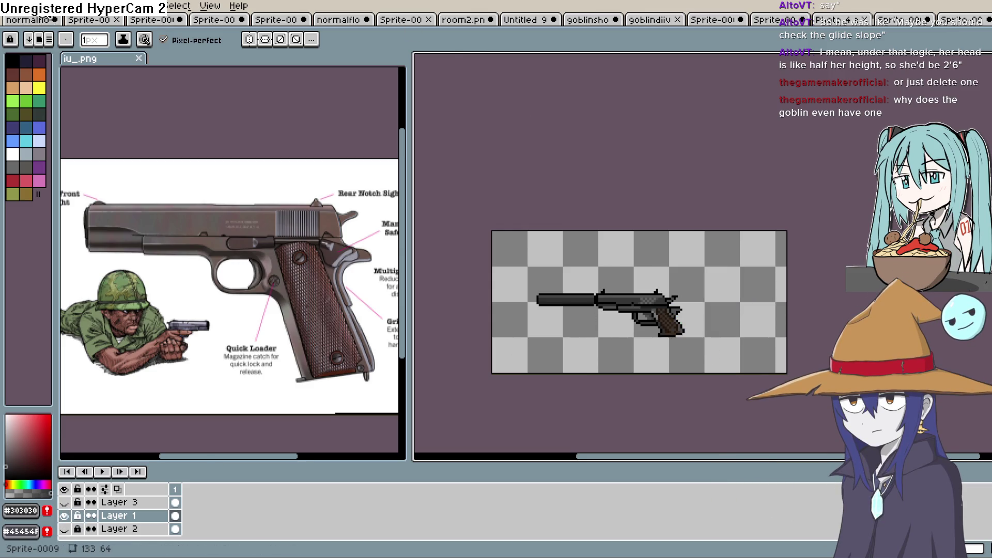
left_click(10, 6)
mouse_move(60, 115)
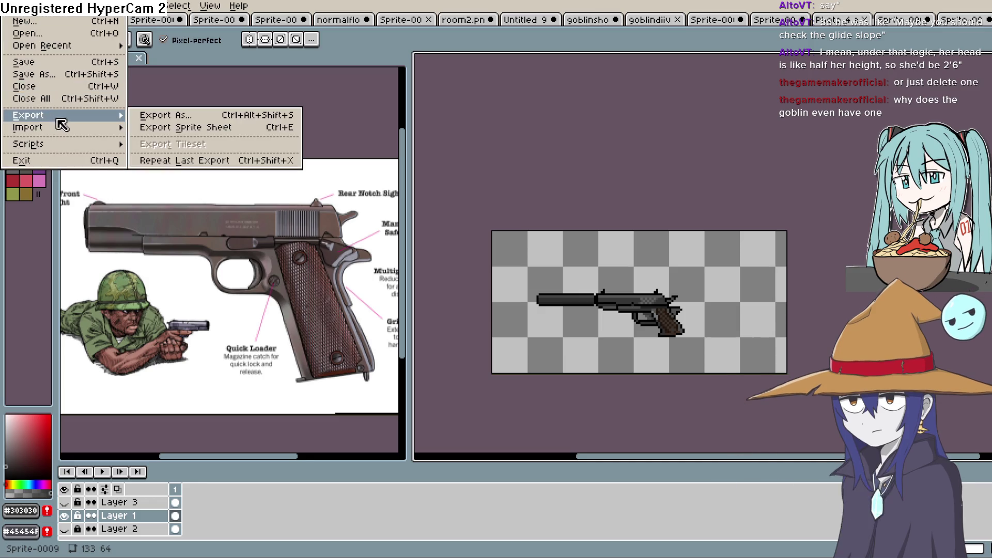
left_click(155, 115)
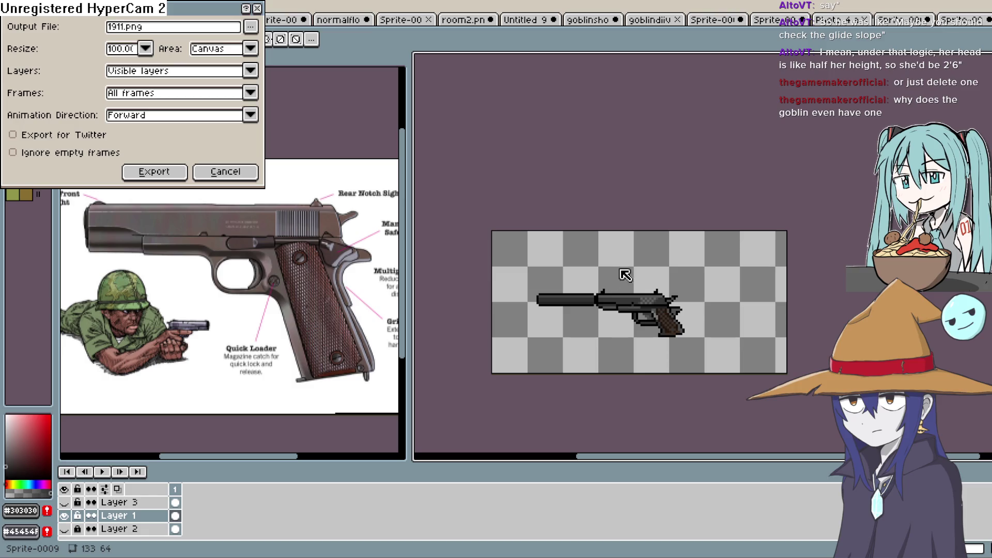
left_click(155, 172)
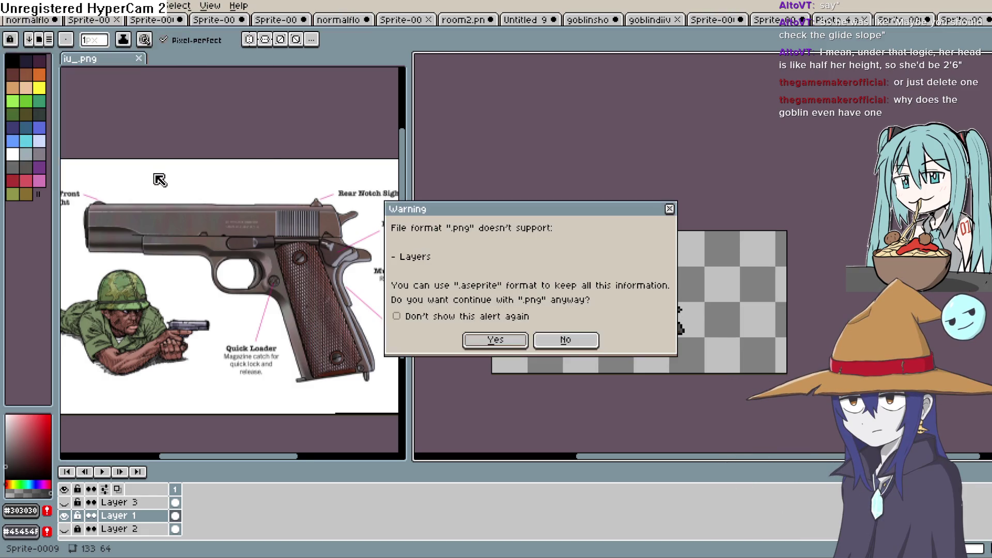
key("Return")
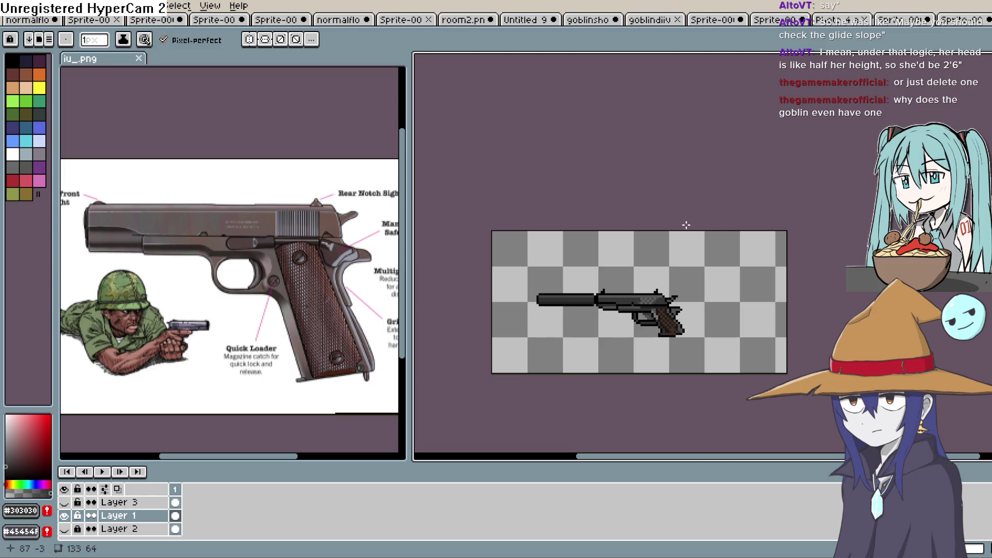
left_click(12, 5)
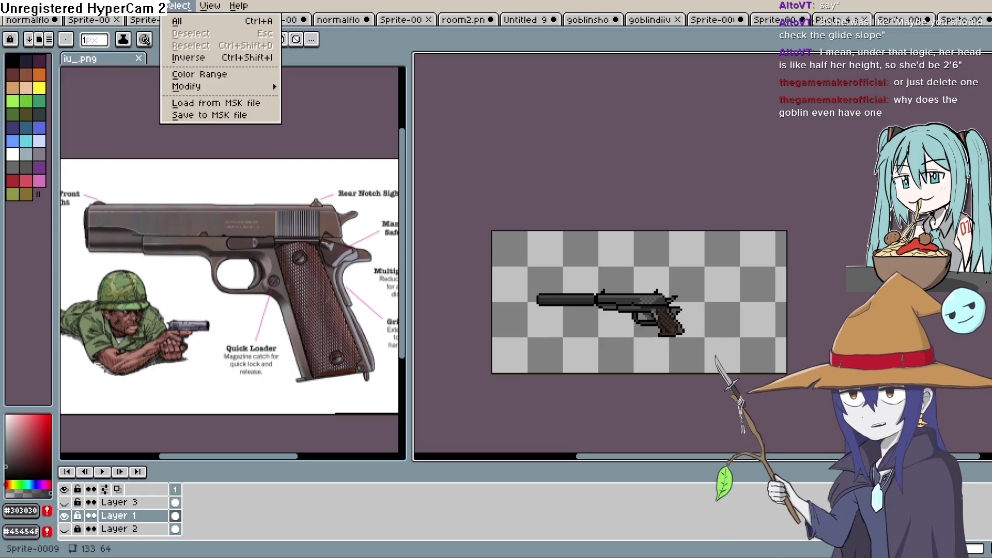
key("alt+Tab")
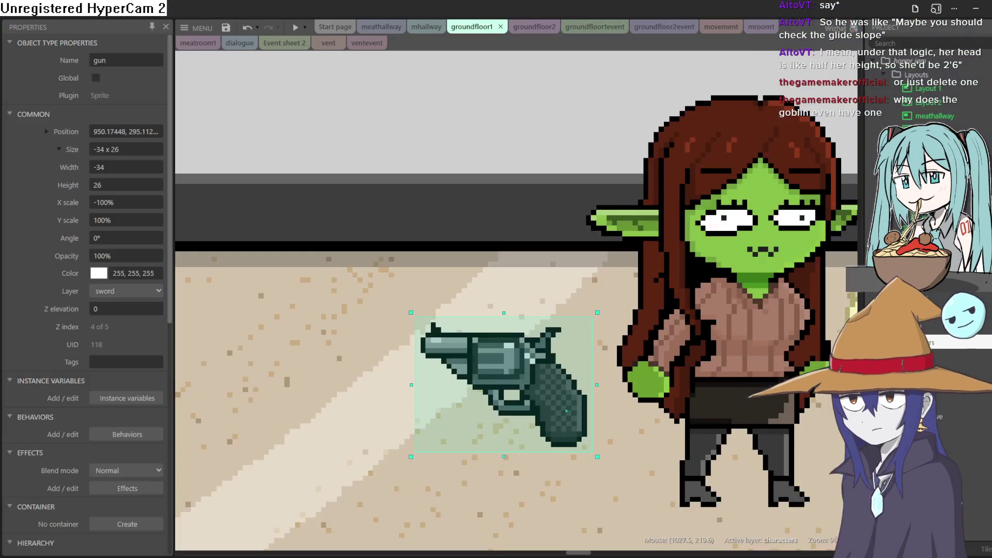
Step: Bring the whole groundfloor1 room into view and place a new Sprite object in the layout
scroll(436, 334, "down", 2)
scroll(442, 333, "down", 1)
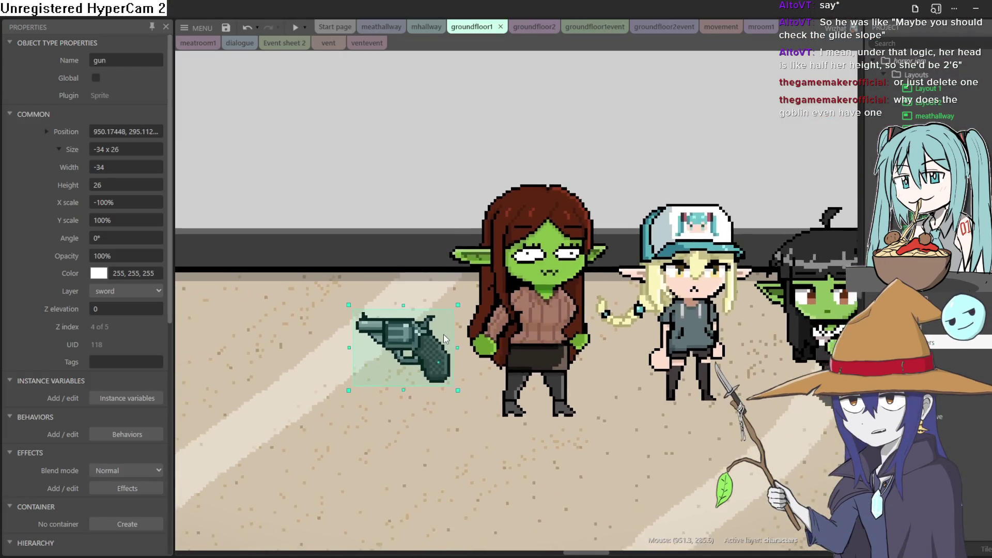
left_click_drag(443, 334, 658, 324)
scroll(658, 324, "down", 3)
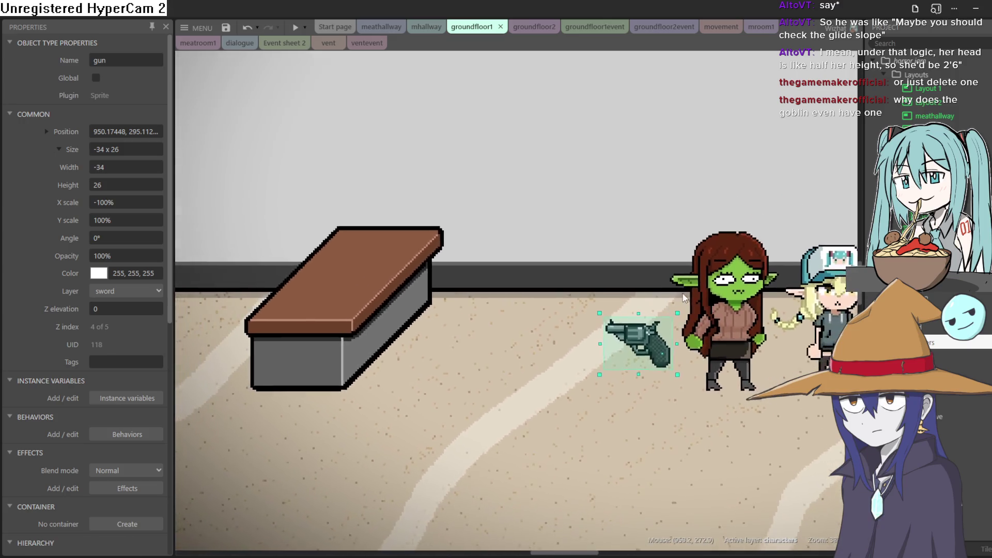
left_click_drag(795, 224, 630, 341)
left_click(570, 153)
double_click(571, 152)
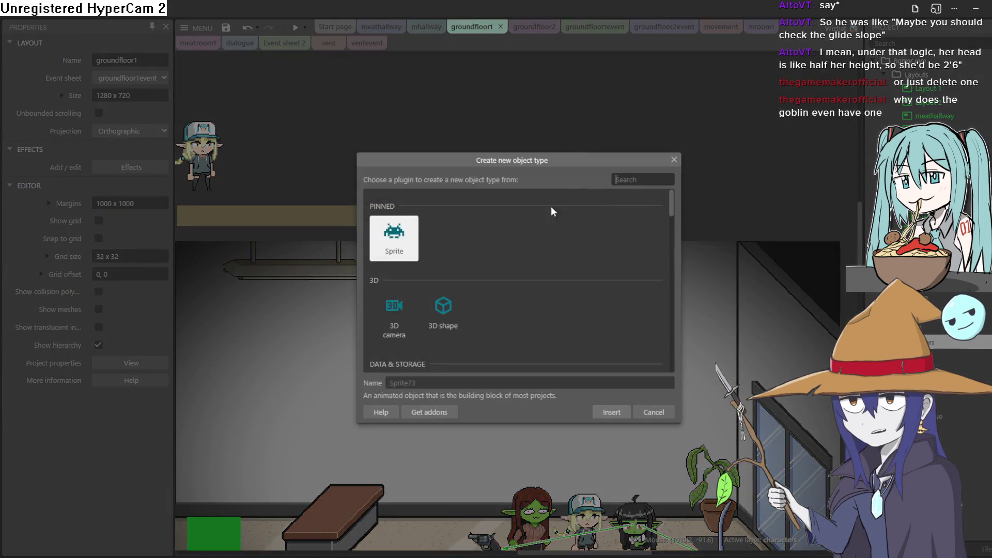
left_click(603, 350)
left_click(480, 161)
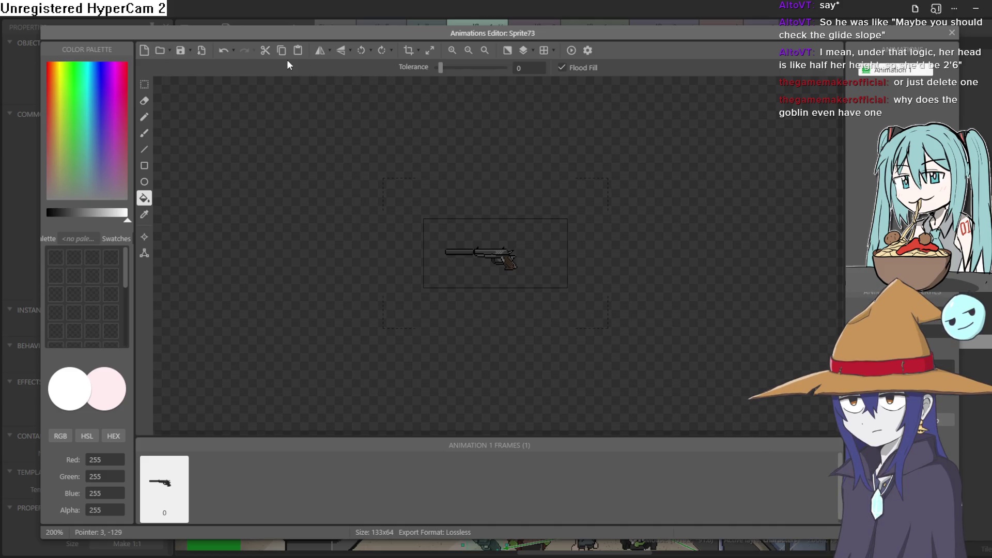
Step: Open the pistol's Resize canvas dialog, cancel without changes, and close the Animations Editor
left_click(430, 50)
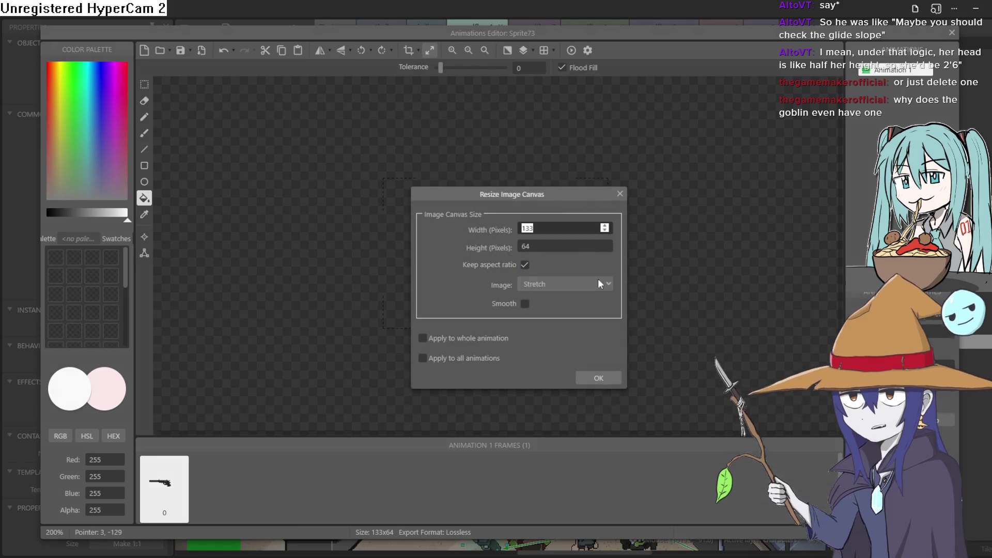
left_click(619, 195)
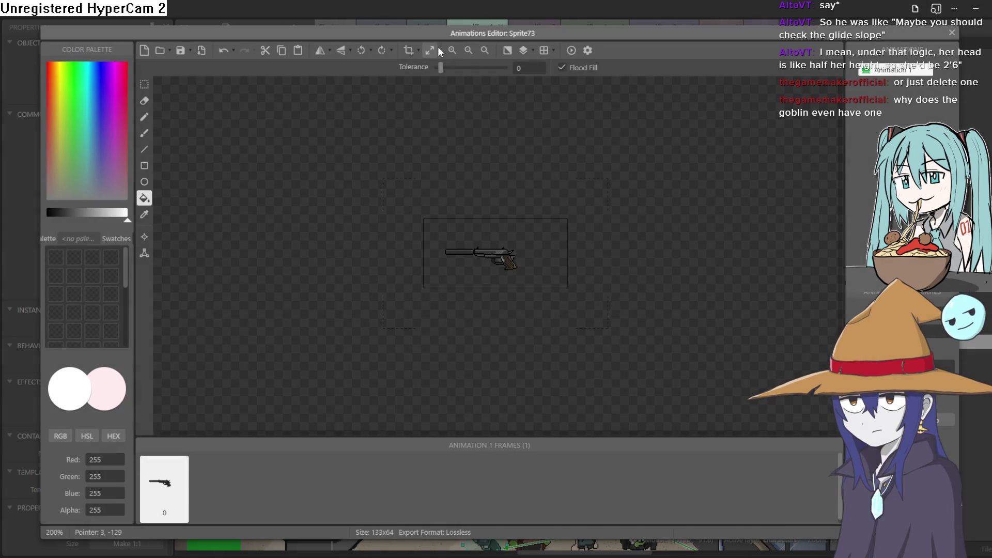
left_click(952, 33)
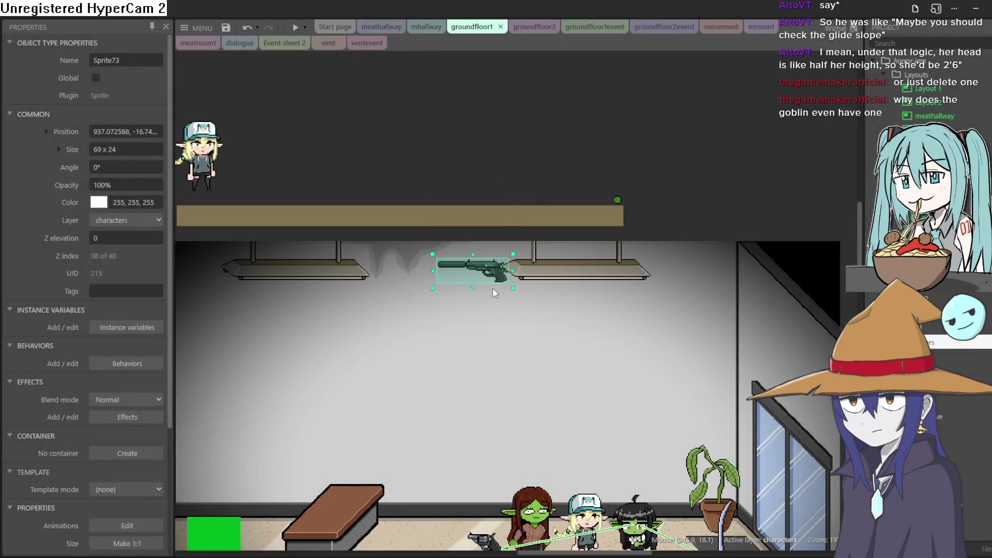
Step: Move the silenced pistol beside the goblins and set the revolver next to it
scroll(500, 438, "down", 4)
left_click_drag(554, 249, 700, 363)
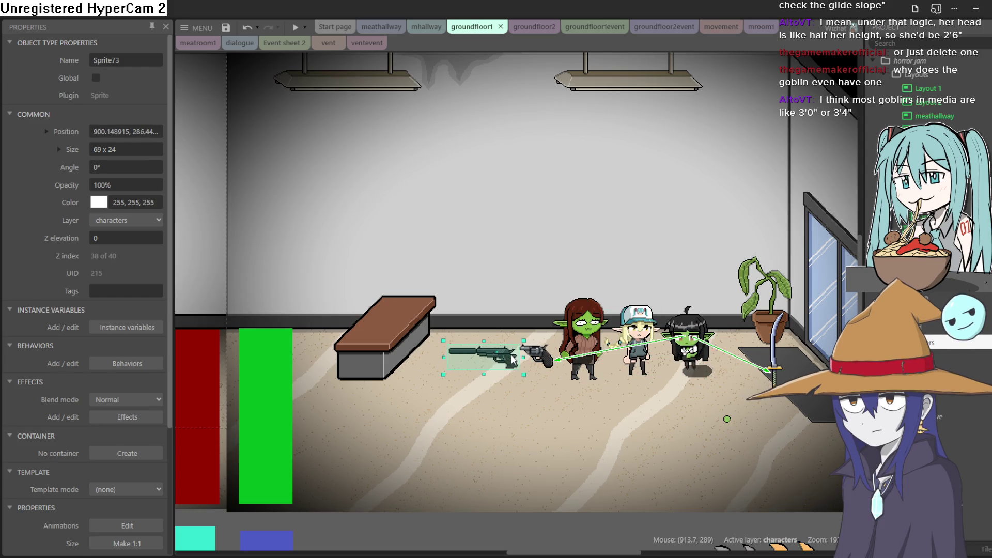
left_click_drag(513, 360, 507, 362)
scroll(551, 366, "up", 2)
scroll(551, 371, "up", 7)
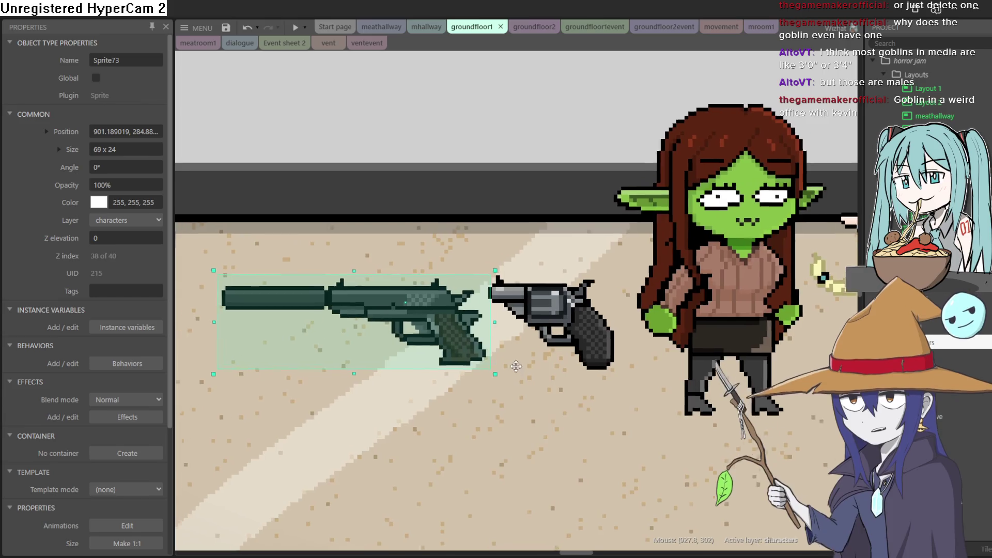
mouse_move(622, 322)
left_mouse_down()
mouse_move(581, 269)
mouse_move(468, 228)
mouse_move(492, 401)
mouse_move(469, 342)
mouse_move(636, 337)
mouse_move(634, 313)
left_mouse_up()
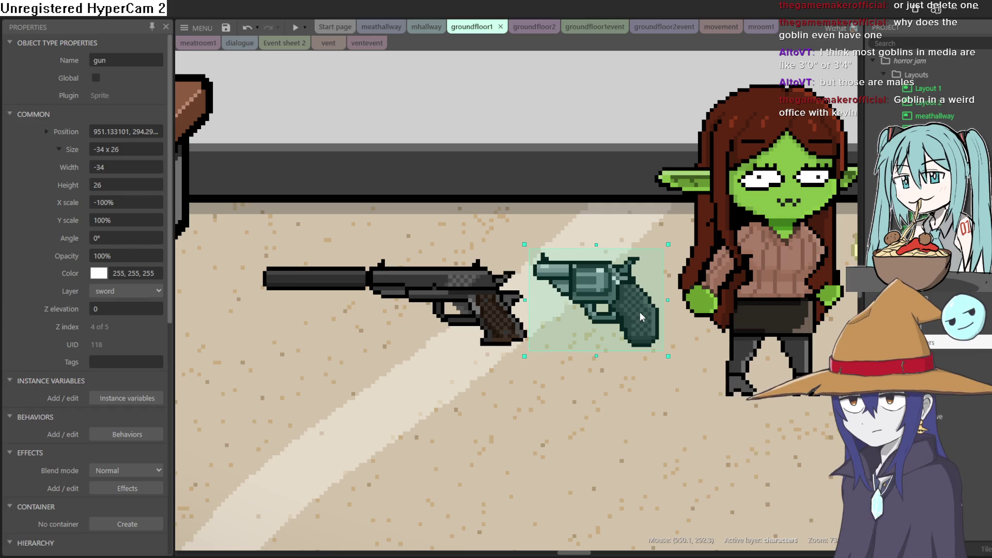
left_click_drag(640, 321, 644, 327)
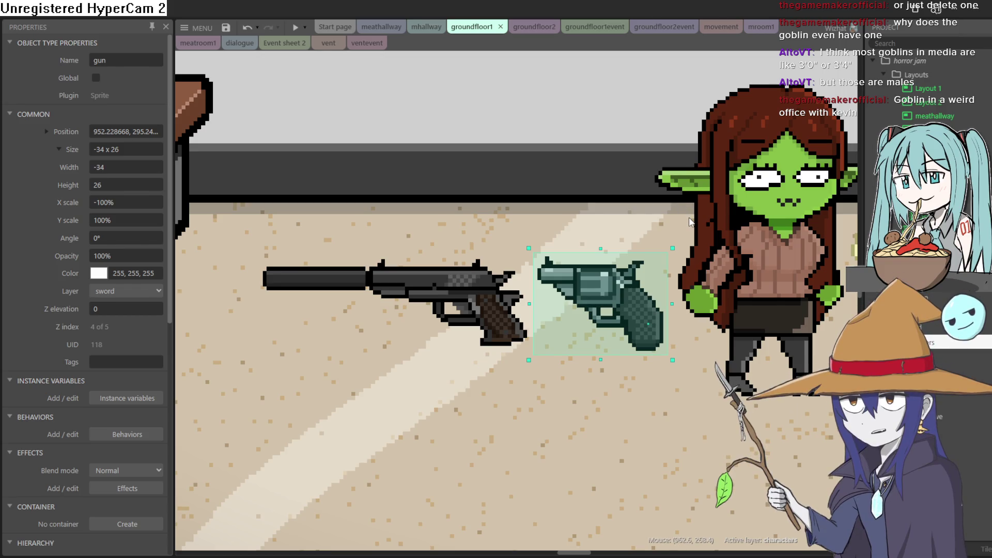
Step: Set the pistol down on top of the desk
left_click_drag(689, 218, 881, 280)
mouse_move(695, 368)
left_mouse_down()
mouse_move(406, 179)
mouse_move(361, 162)
left_mouse_up()
mouse_move(536, 325)
left_mouse_down()
mouse_move(526, 233)
mouse_move(509, 238)
left_mouse_up()
mouse_move(780, 269)
left_mouse_down()
mouse_move(351, 132)
mouse_move(189, 113)
mouse_move(232, 134)
mouse_move(293, 135)
left_mouse_up()
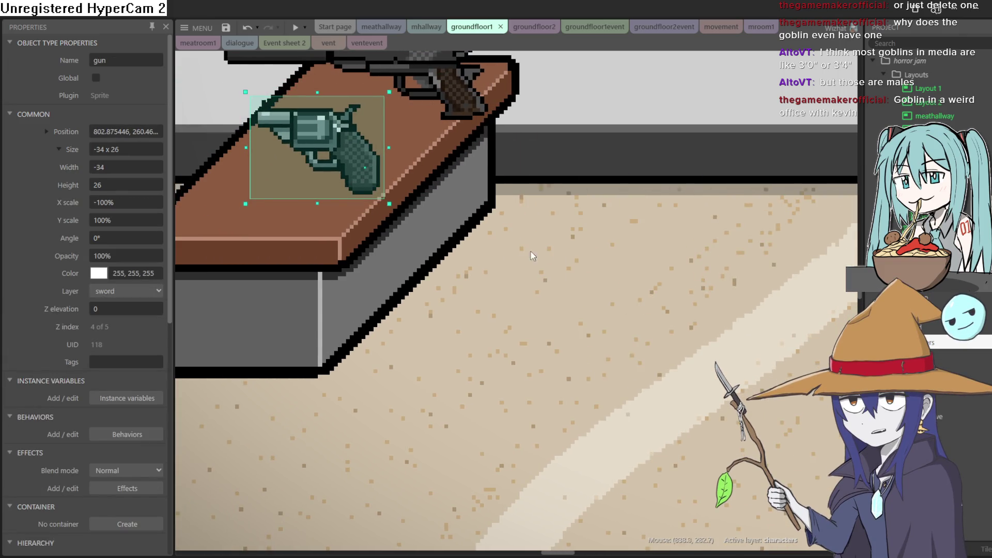
scroll(603, 253, "down", 5)
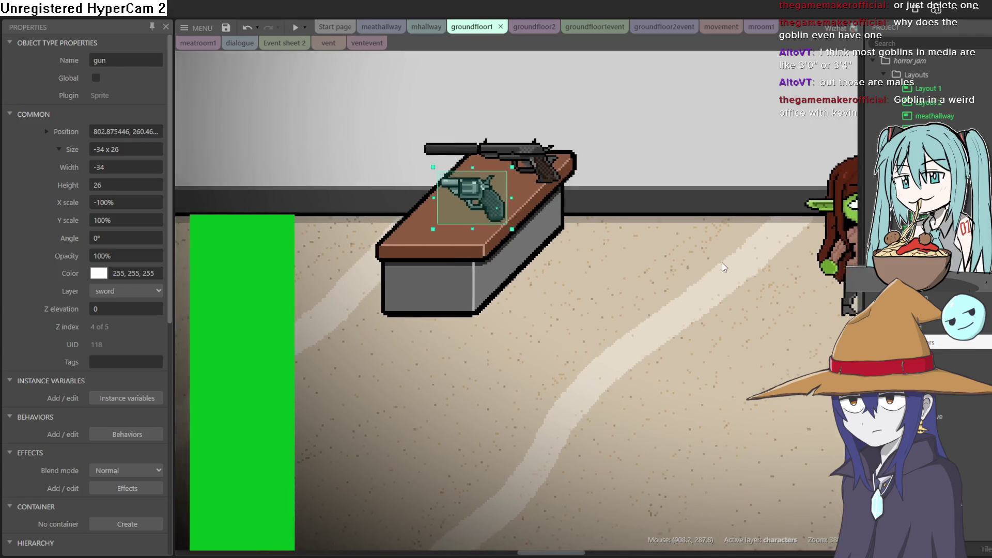
scroll(718, 263, "down", 2)
Step: Move the red-haired goblin beside the desk and launch a preview of the layout
left_click(817, 223)
mouse_move(816, 223)
left_mouse_down()
mouse_move(367, 218)
mouse_move(614, 221)
mouse_move(628, 207)
left_mouse_up()
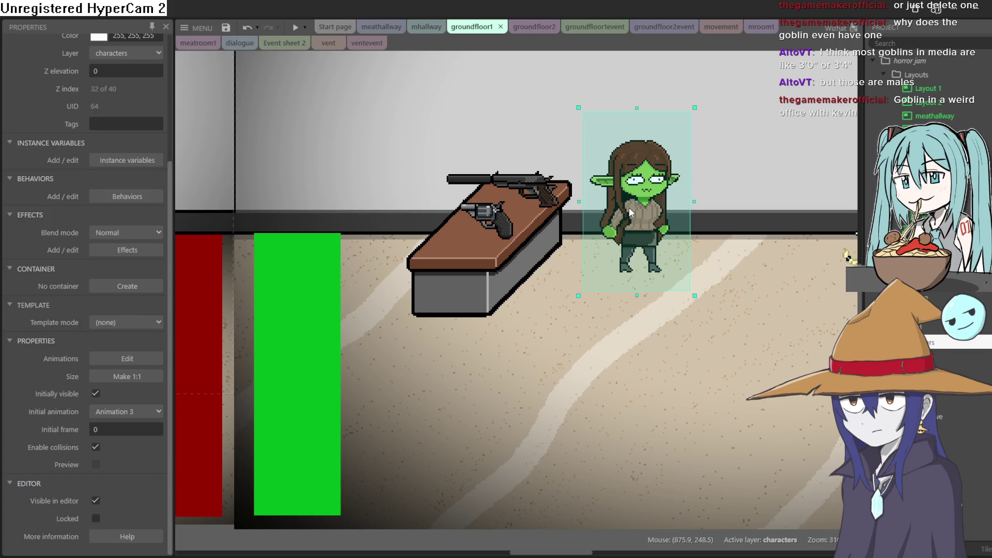
left_click(533, 184)
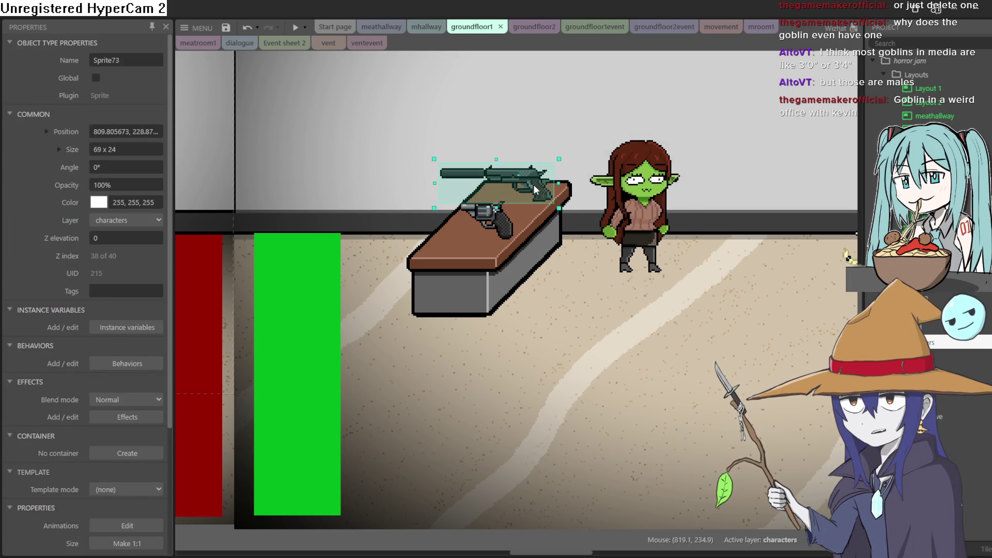
left_click(621, 217)
scroll(606, 302, "right", 3)
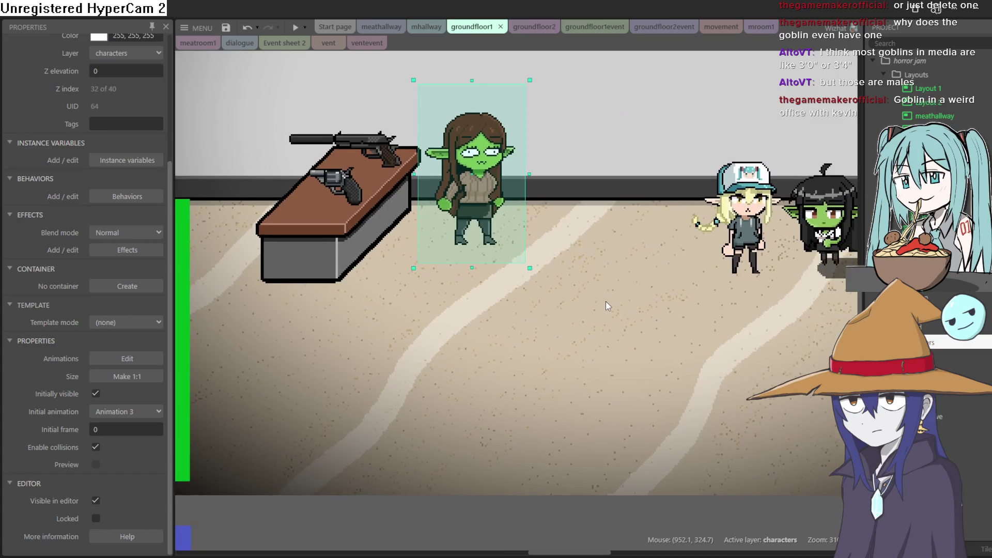
scroll(605, 306, "right", 3)
scroll(650, 319, "up", 1)
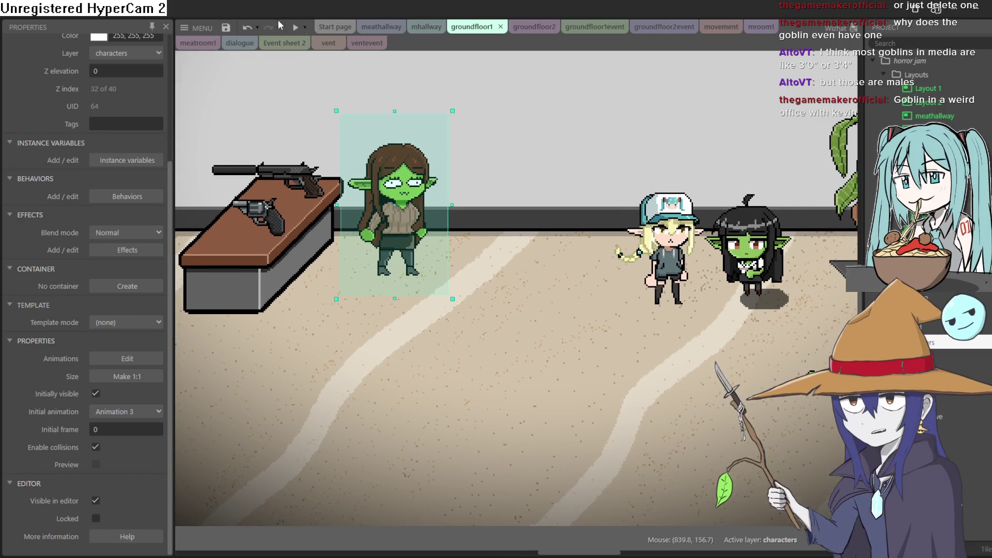
left_click(293, 28)
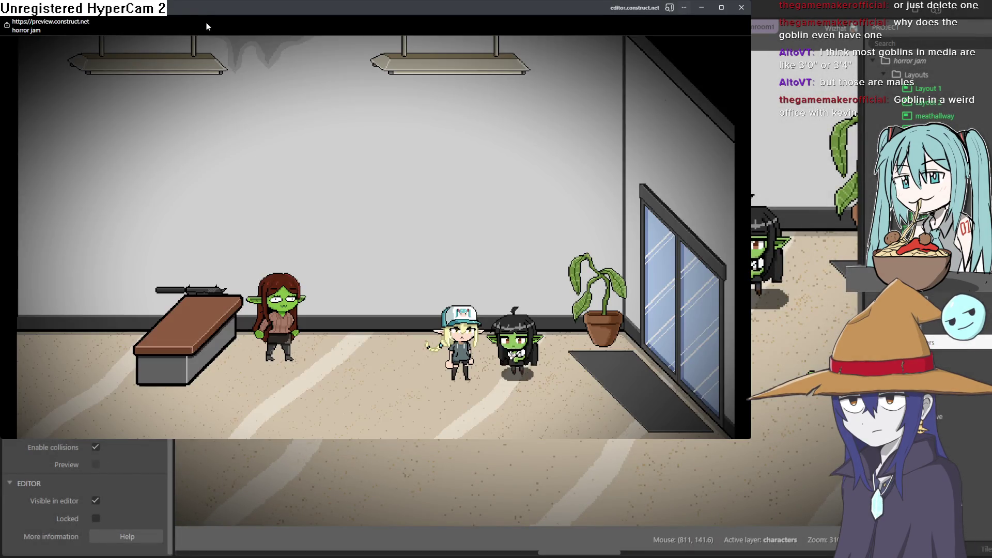
Step: In the fullscreen preview, walk the black-haired goblin around the office to the red-haired goblin
key("F11")
key("Left")
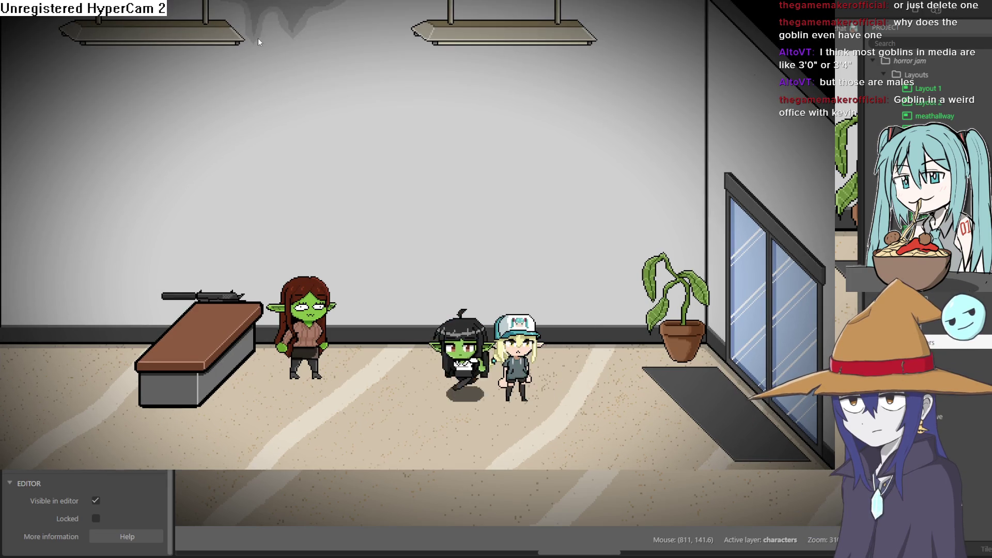
key("Right")
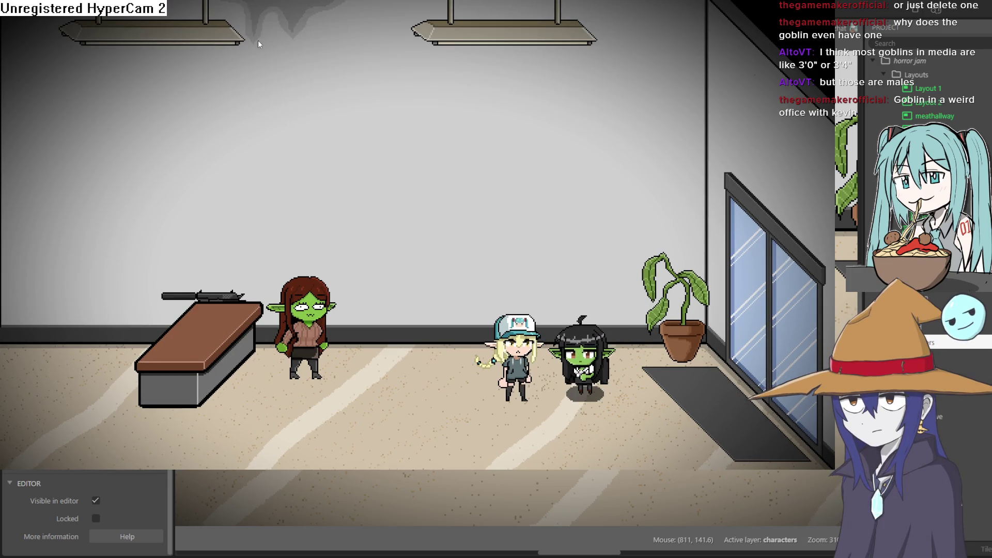
key("Down")
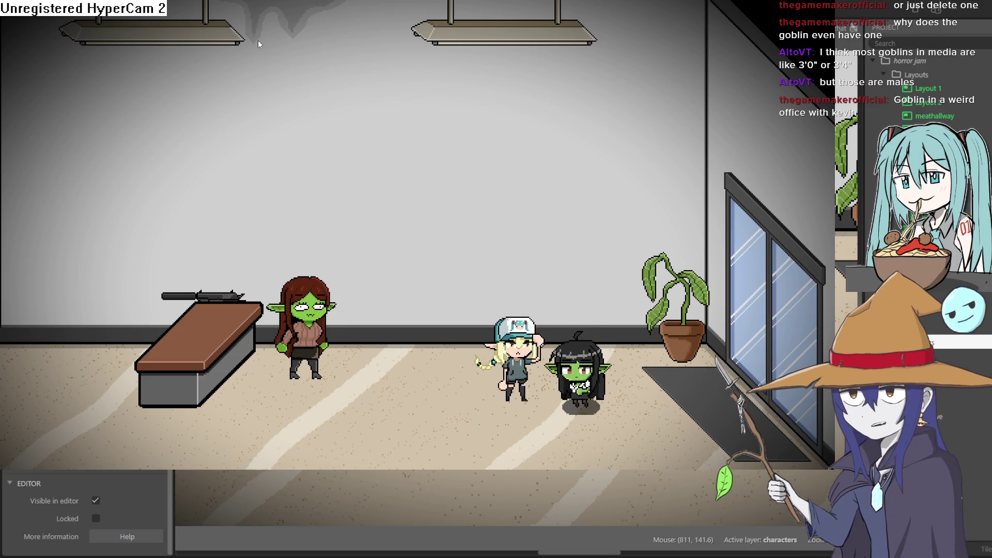
key("Left")
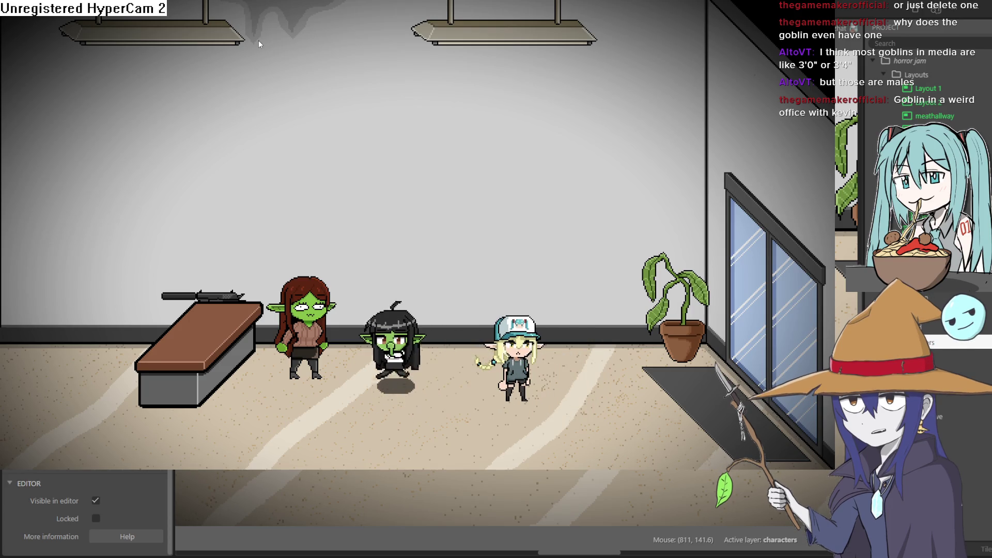
Step: Drop the goblin prone, crawl it along the floor, stand it up, then close the preview
key("Down")
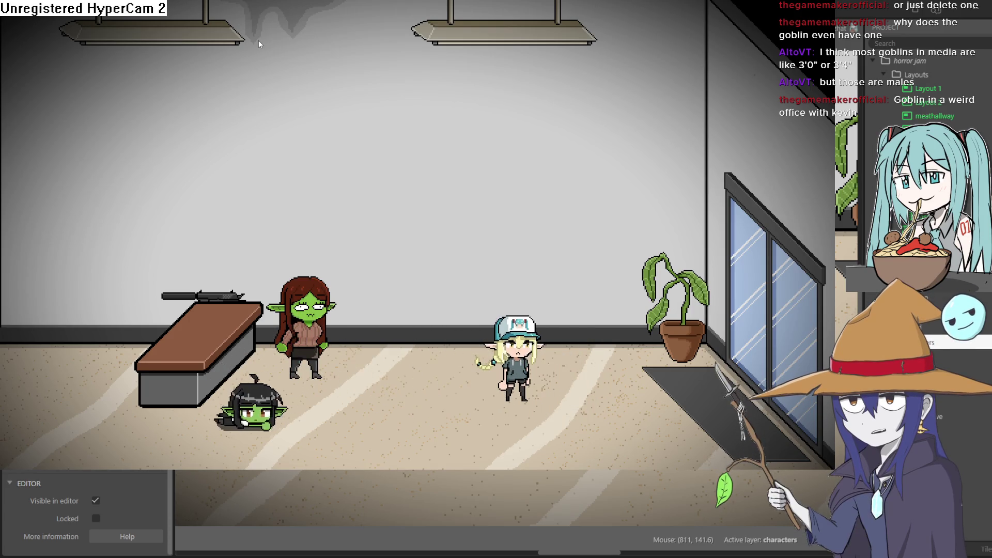
key("Left")
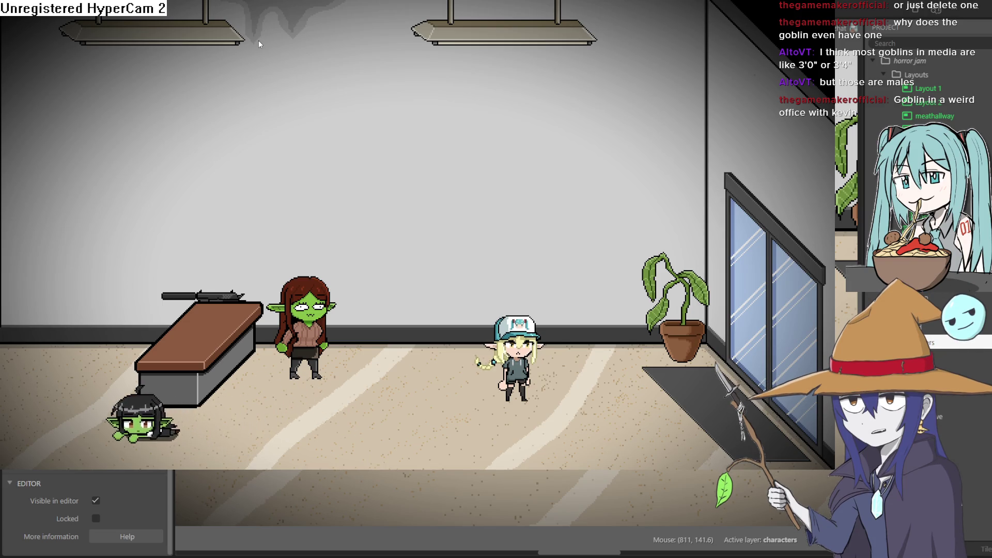
key("Right")
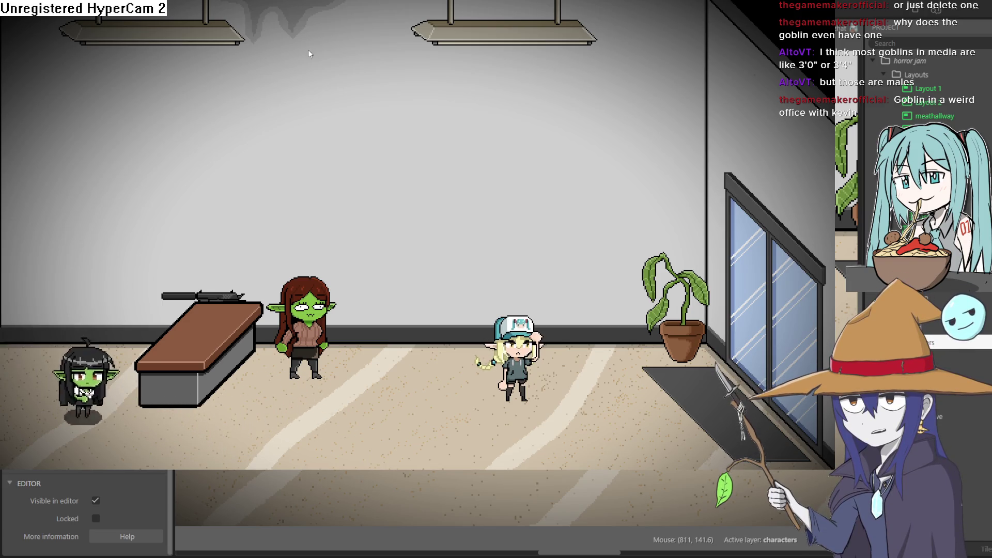
key("Down")
key("Right")
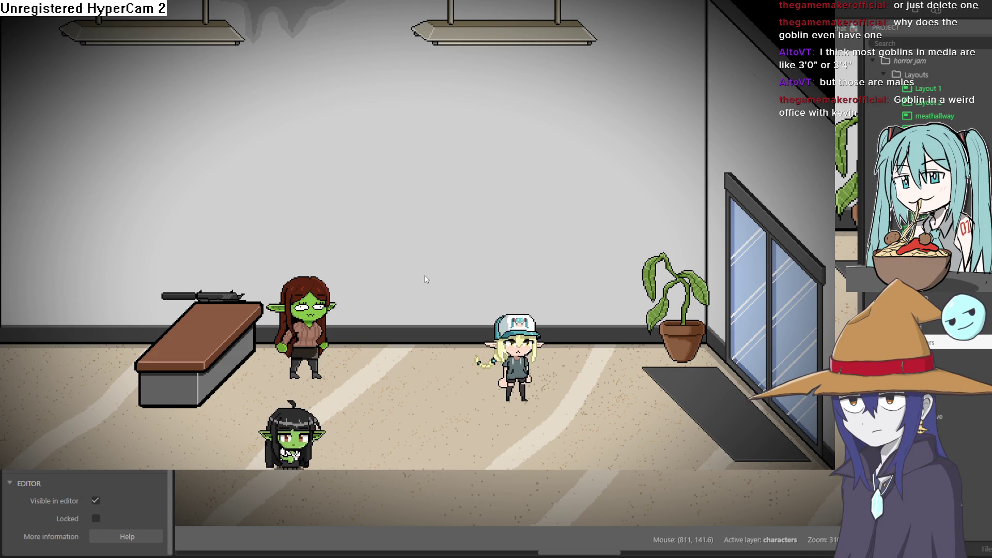
key("Escape")
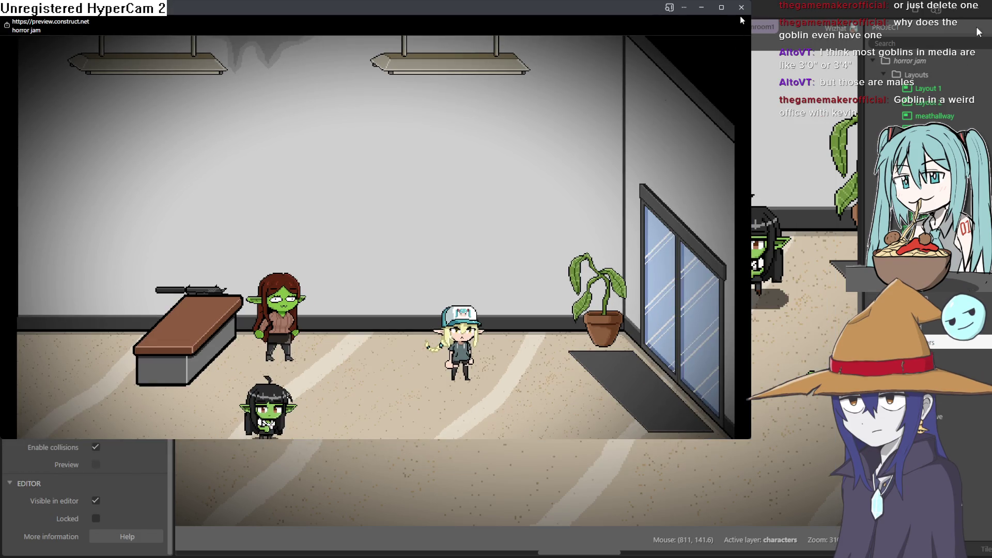
left_click(741, 7)
Step: Open the revolver's sprite in the Animations Editor twice to inspect its artwork, closing it each time
left_click(466, 259)
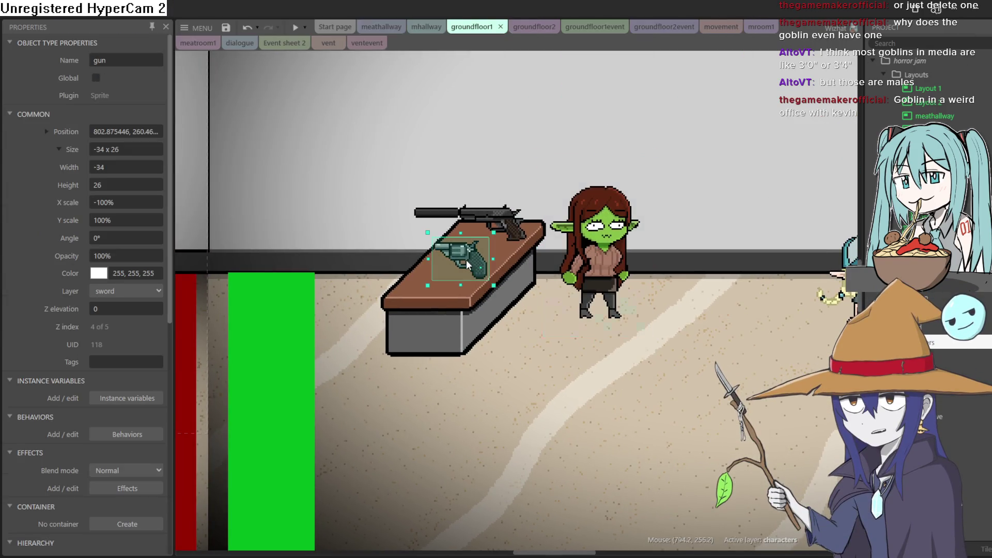
double_click(457, 262)
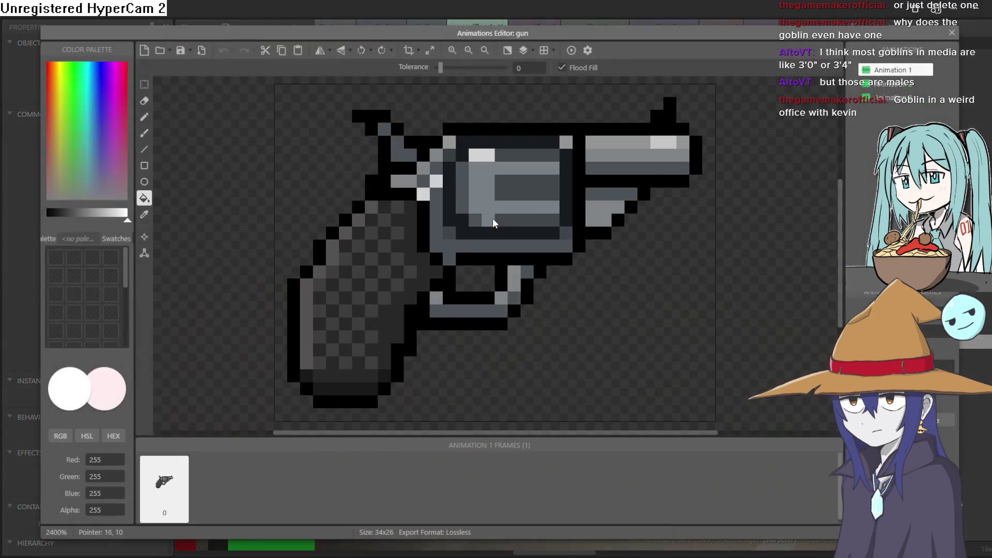
left_click(951, 34)
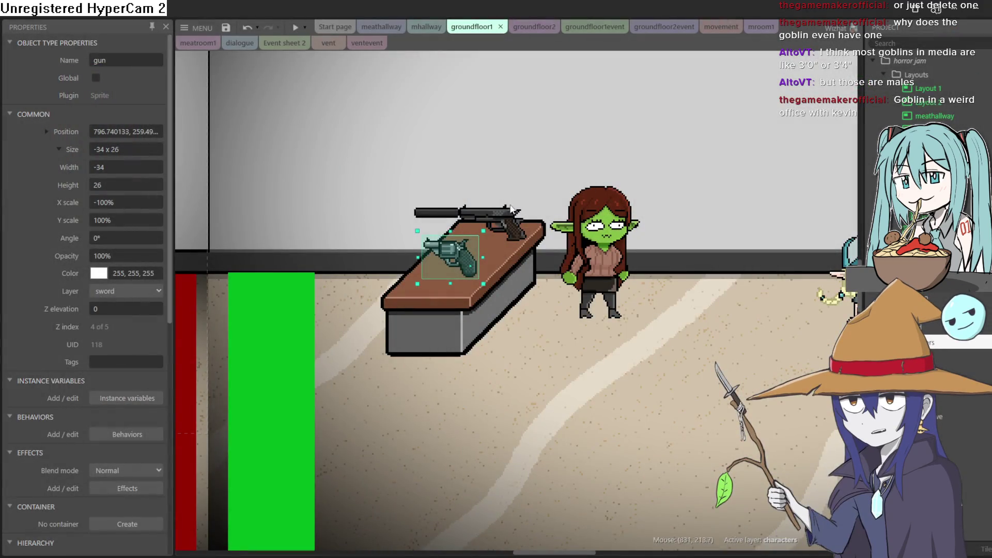
left_click(488, 221)
left_click(457, 325)
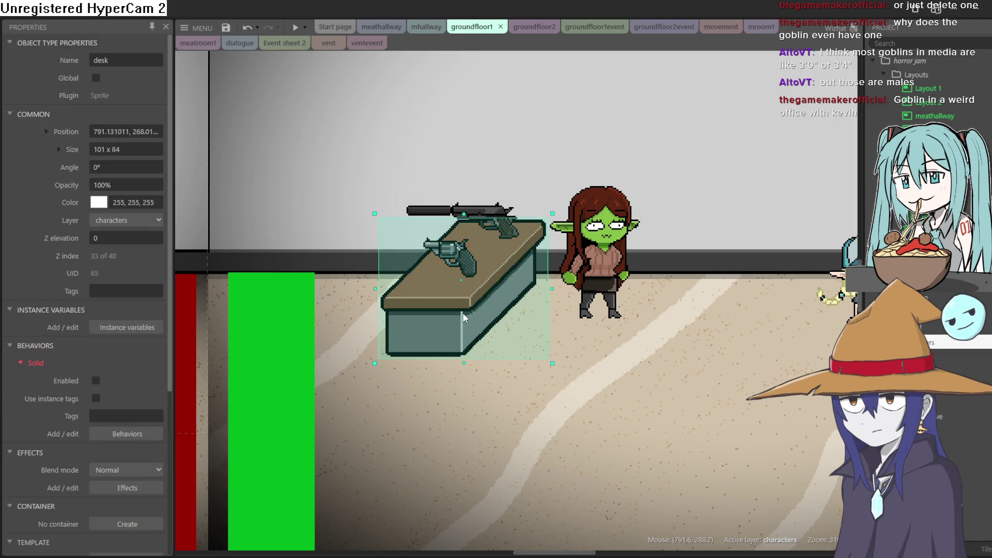
left_click(466, 249)
double_click(453, 257)
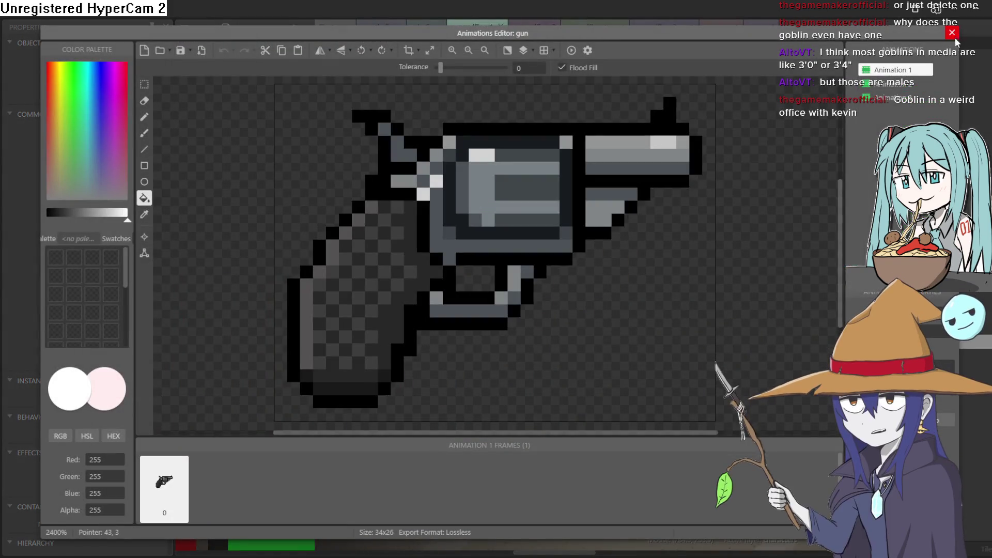
left_click(952, 33)
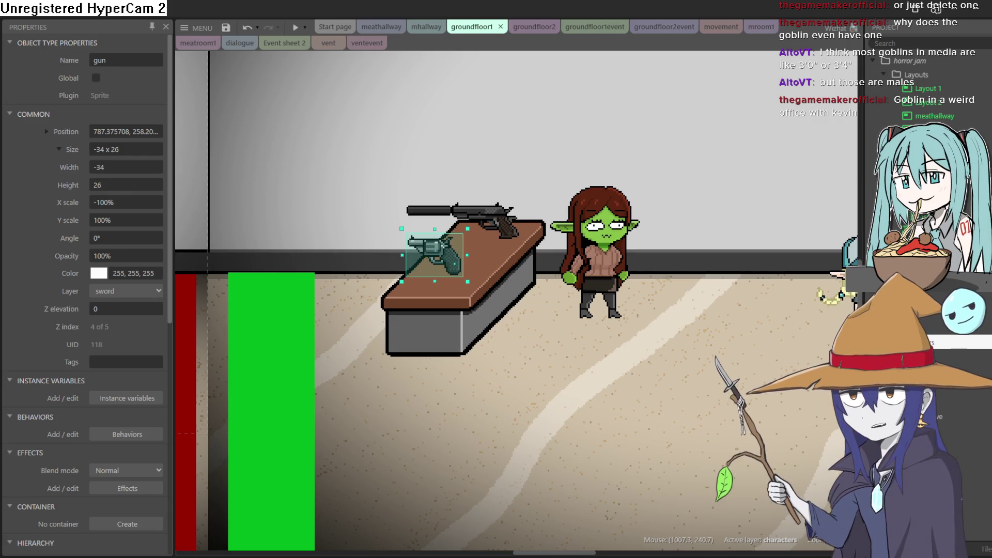
scroll(731, 292, "right", 5)
Step: Undo the accidental shift of the office lobby background
scroll(731, 292, "right", 3)
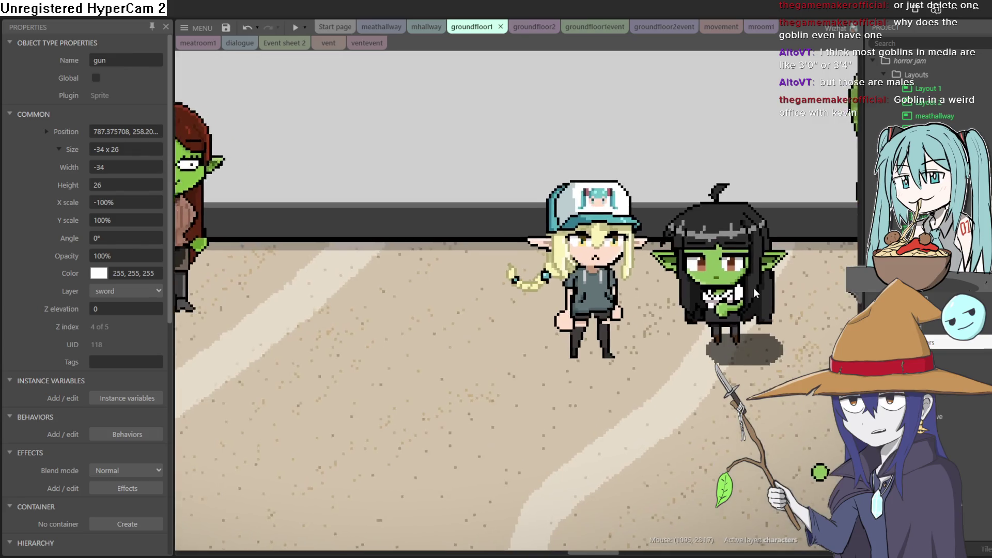
scroll(753, 287, "up", 3)
left_click(754, 302)
key("ctrl+z")
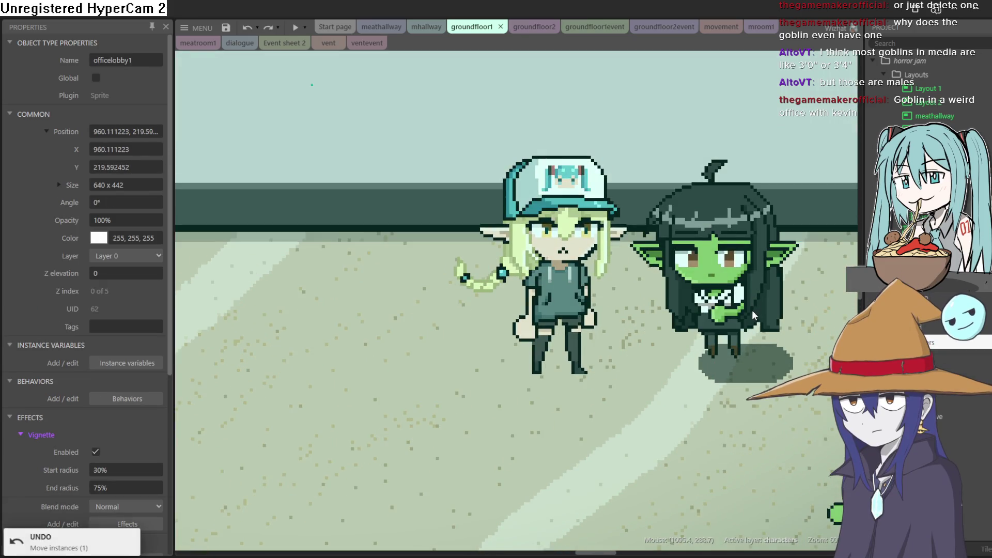
scroll(753, 312, "down", 3)
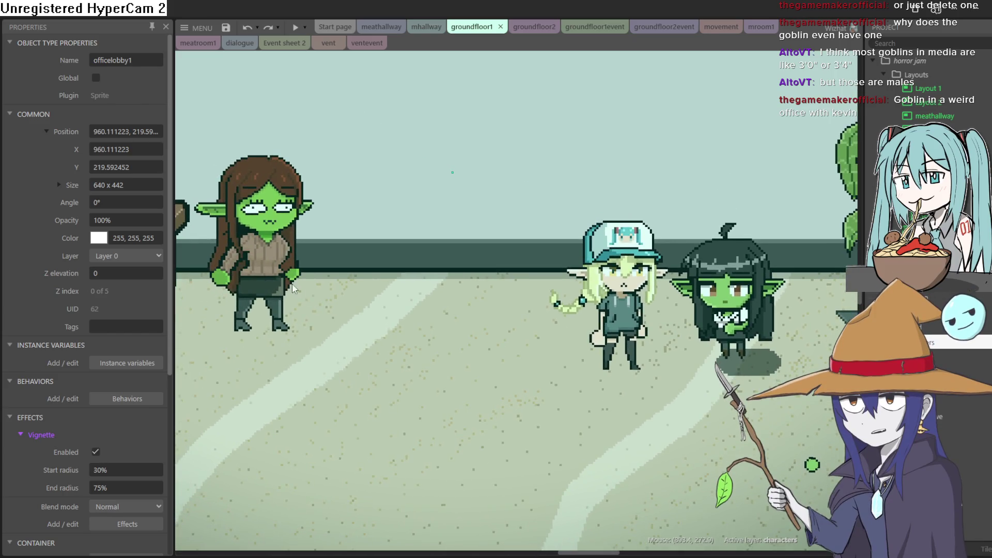
Step: Move the brunette goblin into the character group, with the capped elf between the goblins
left_click(278, 264)
mouse_move(278, 263)
left_mouse_down()
mouse_move(342, 283)
mouse_move(406, 270)
mouse_move(519, 293)
mouse_move(789, 306)
mouse_move(795, 278)
left_mouse_up()
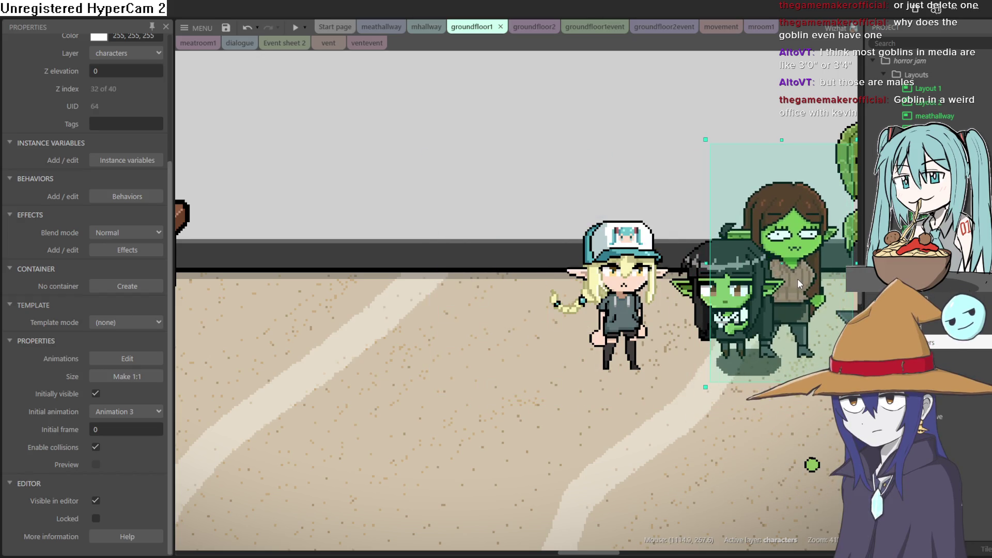
mouse_move(798, 278)
left_mouse_down()
mouse_move(491, 281)
mouse_move(514, 281)
left_mouse_up()
left_click_drag(637, 331, 646, 319)
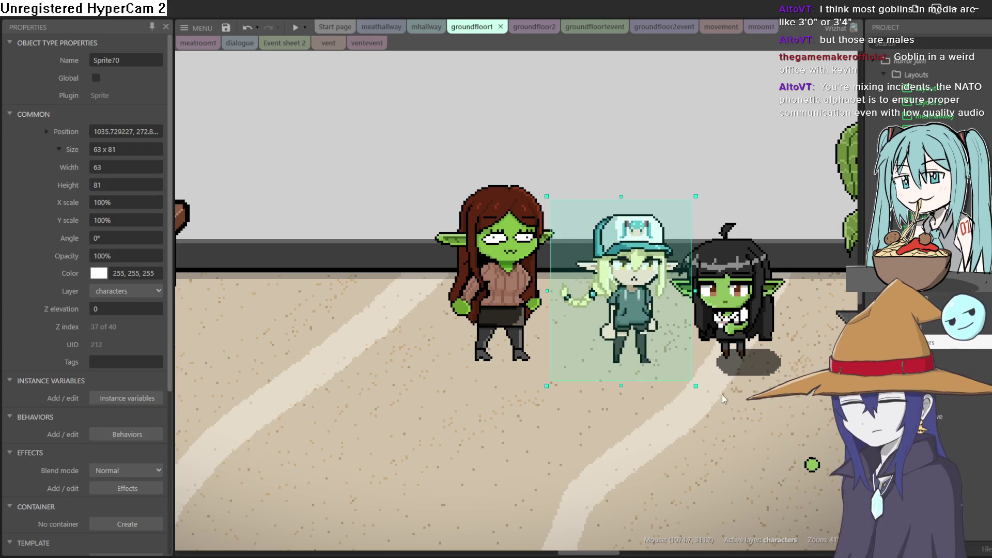
scroll(732, 419, "down", 5)
scroll(778, 438, "up", 5)
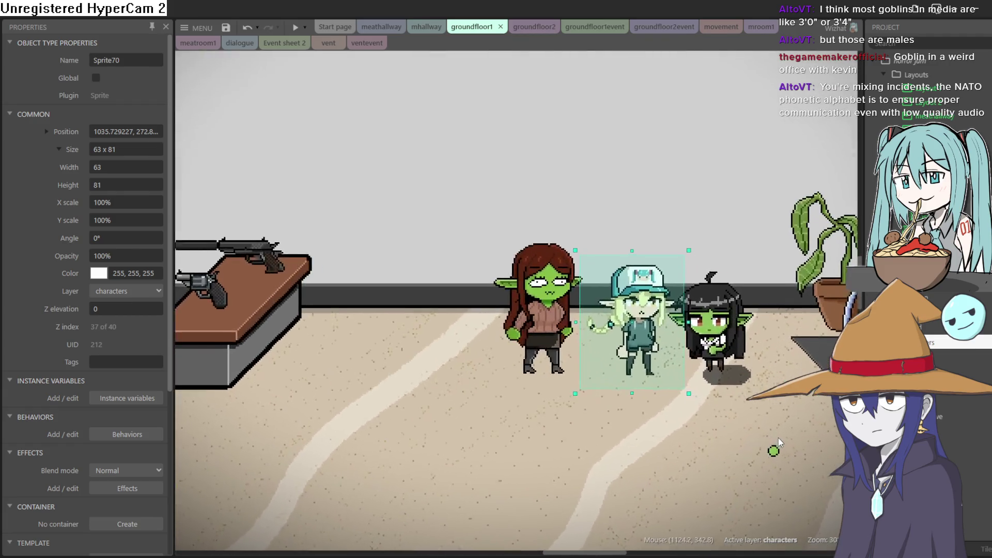
left_click(450, 285)
mouse_move(451, 286)
left_mouse_down()
mouse_move(494, 297)
mouse_move(462, 300)
left_mouse_up()
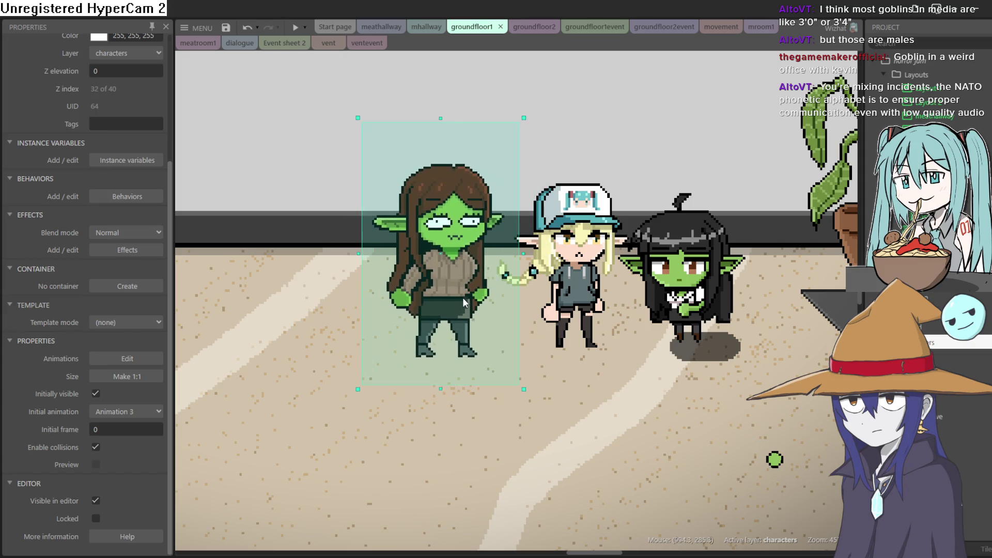
scroll(333, 388, "down", 3)
scroll(847, 290, "up", 4)
scroll(847, 290, "left", 5)
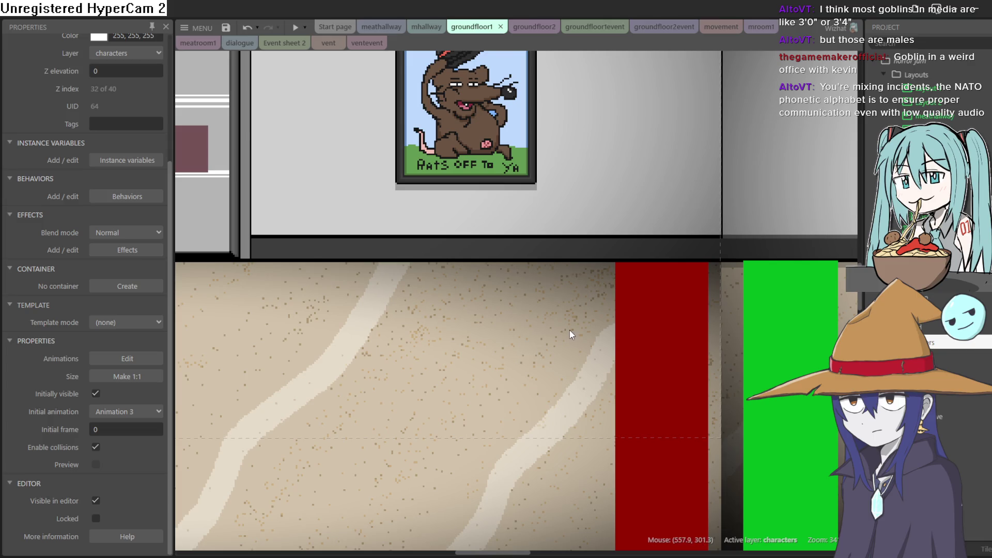
scroll(541, 335, "down", 4)
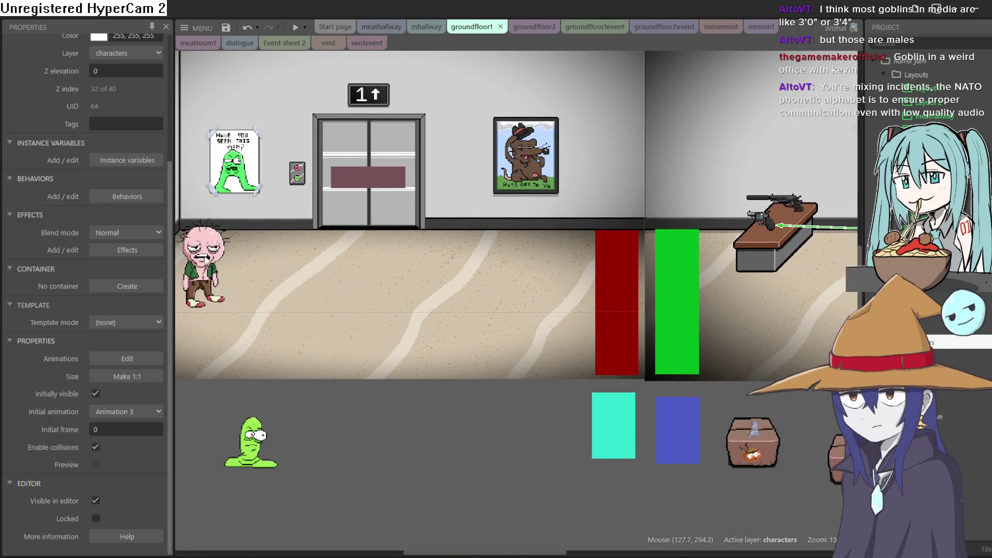
Step: Bring the bald randomguy beside the goblins and fine-tune the capped elf and brunette goblin
left_click(746, 281)
mouse_move(745, 281)
left_mouse_down()
mouse_move(816, 279)
mouse_move(519, 292)
mouse_move(569, 264)
mouse_move(589, 233)
mouse_move(584, 240)
left_mouse_up()
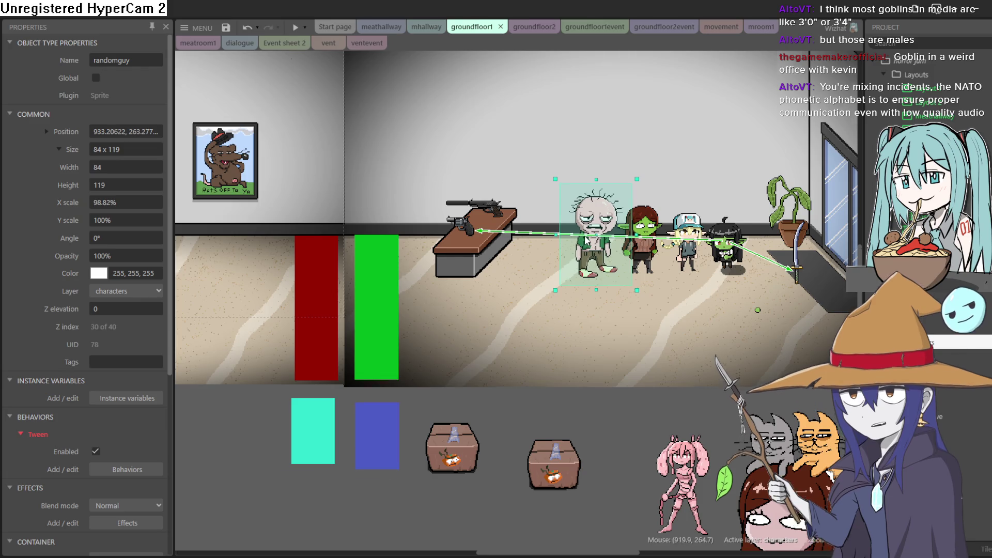
scroll(635, 248, "up", 1)
scroll(636, 246, "up", 2)
mouse_move(724, 248)
left_mouse_down()
mouse_move(510, 264)
mouse_move(736, 259)
left_mouse_up()
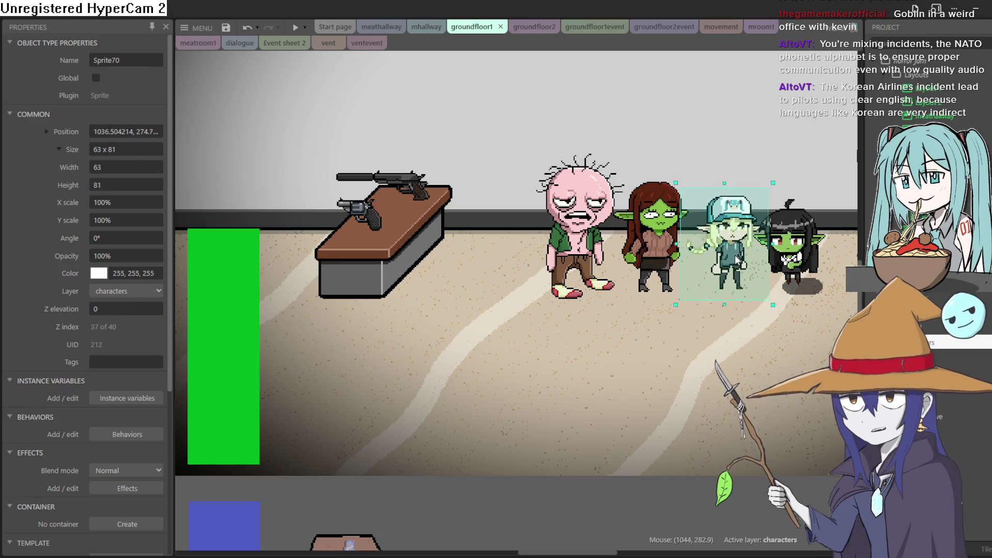
left_click_drag(656, 268, 666, 273)
scroll(667, 273, "down", 1)
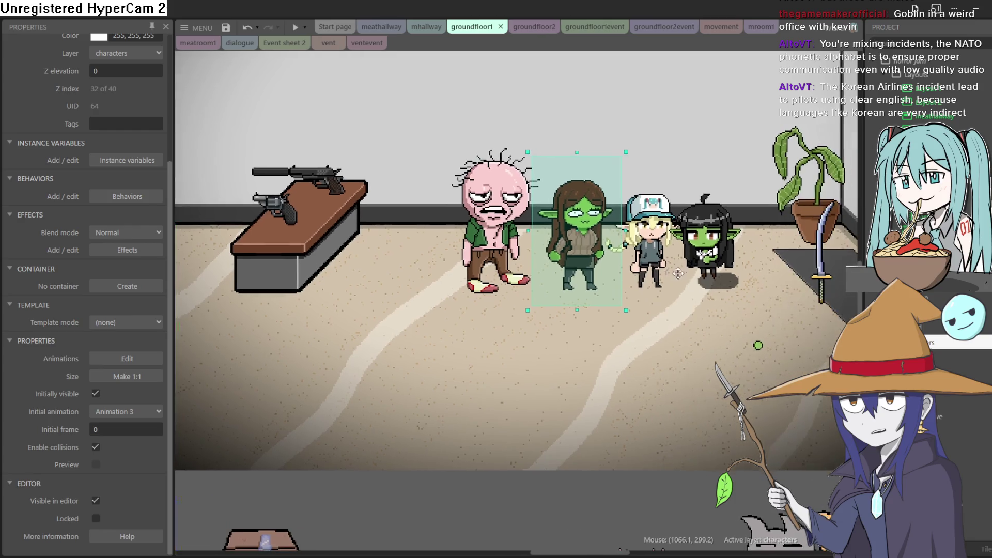
scroll(668, 337, "down", 3)
scroll(667, 337, "up", 3)
scroll(515, 257, "down", 5)
scroll(579, 270, "up", 5)
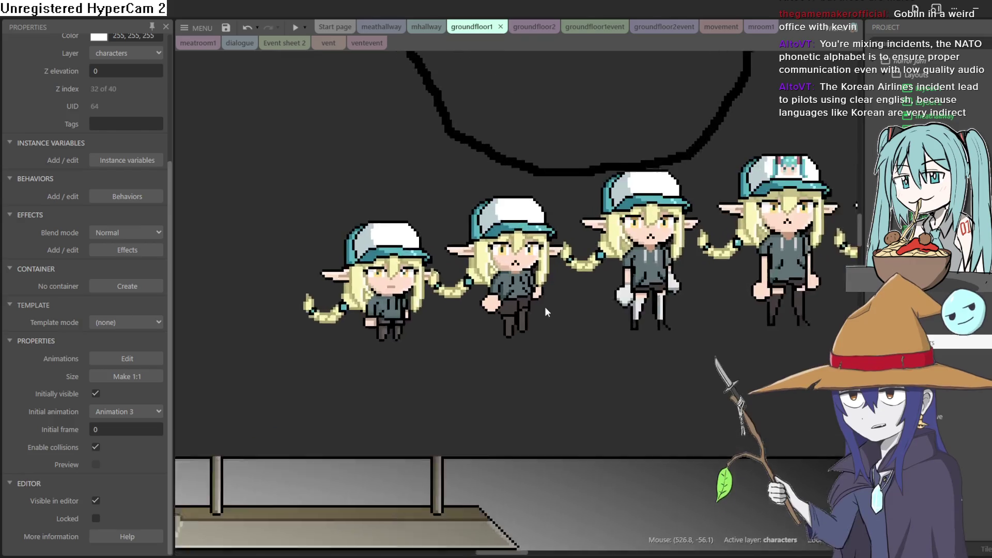
Step: Nudge the first elf in the sprite row slightly
left_click(379, 299)
left_click_drag(380, 299, 390, 307)
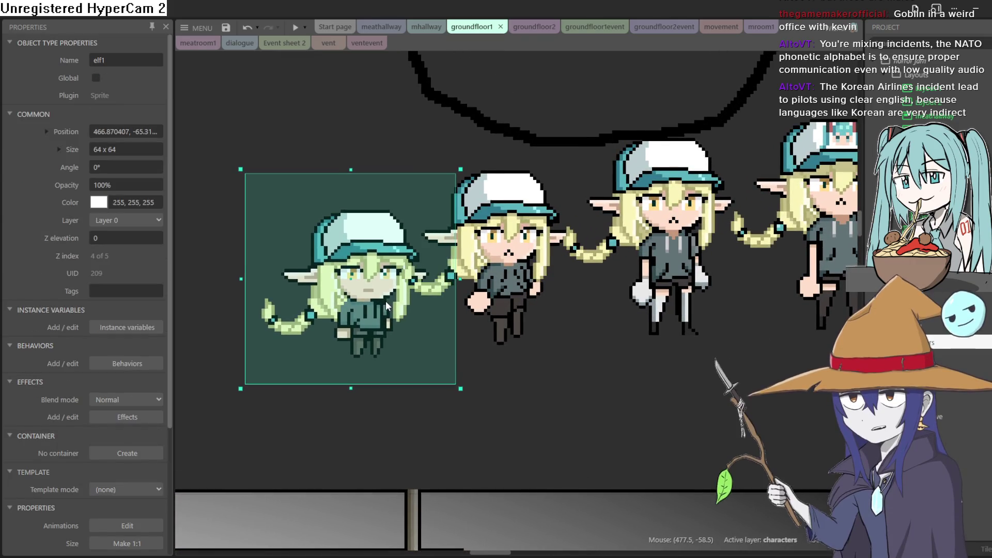
scroll(543, 309, "down", 1)
scroll(532, 327, "down", 2)
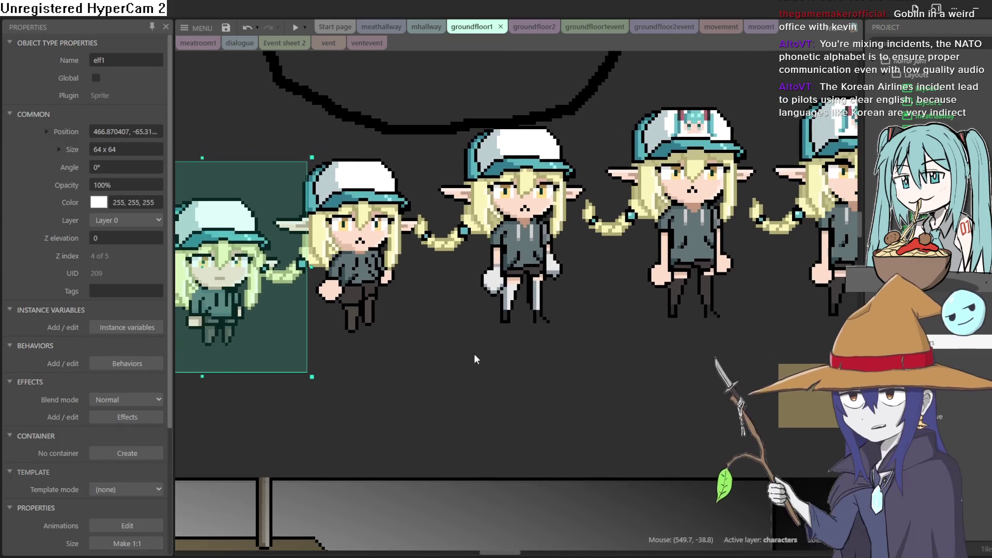
scroll(519, 352, "down", 2)
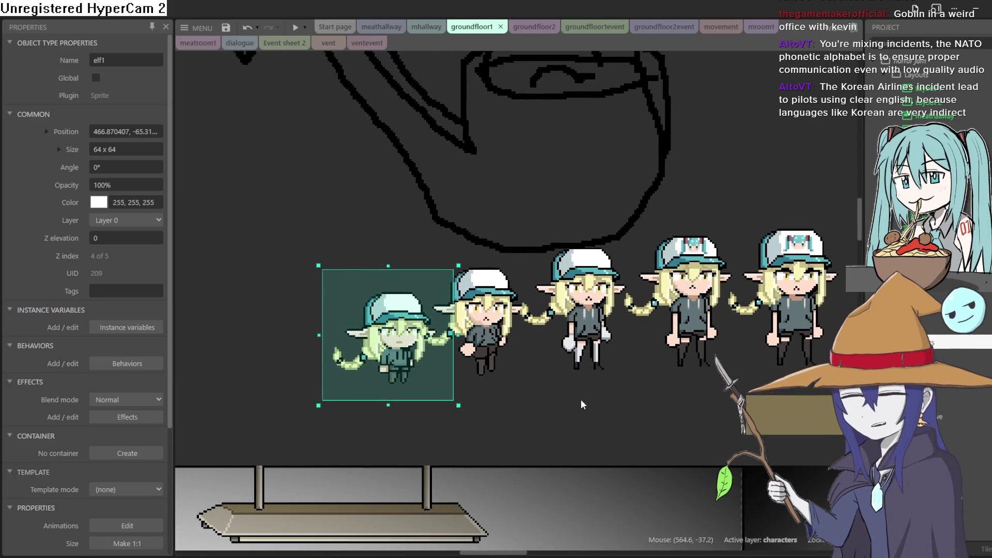
scroll(576, 400, "down", 1)
scroll(591, 419, "down", 3)
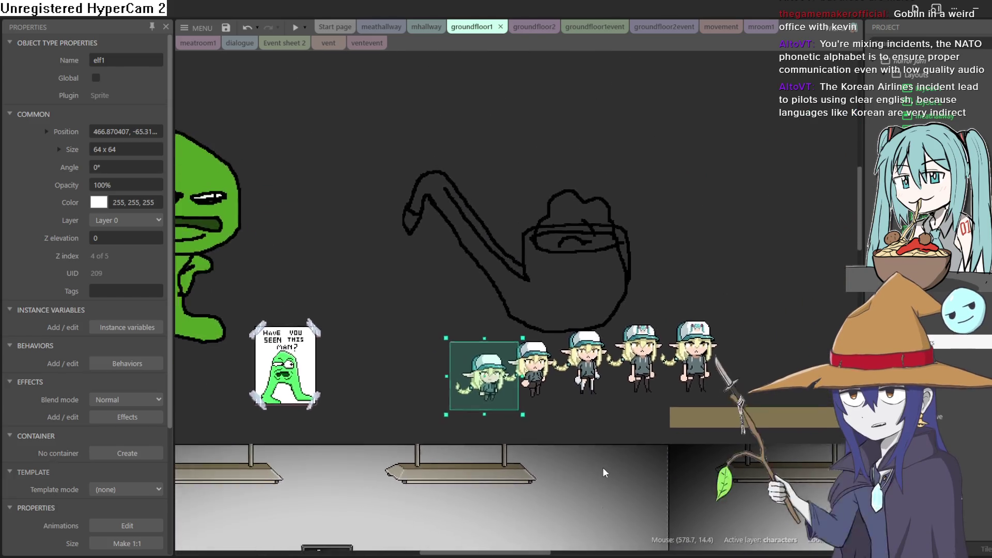
scroll(751, 352, "down", 1)
scroll(755, 350, "down", 2)
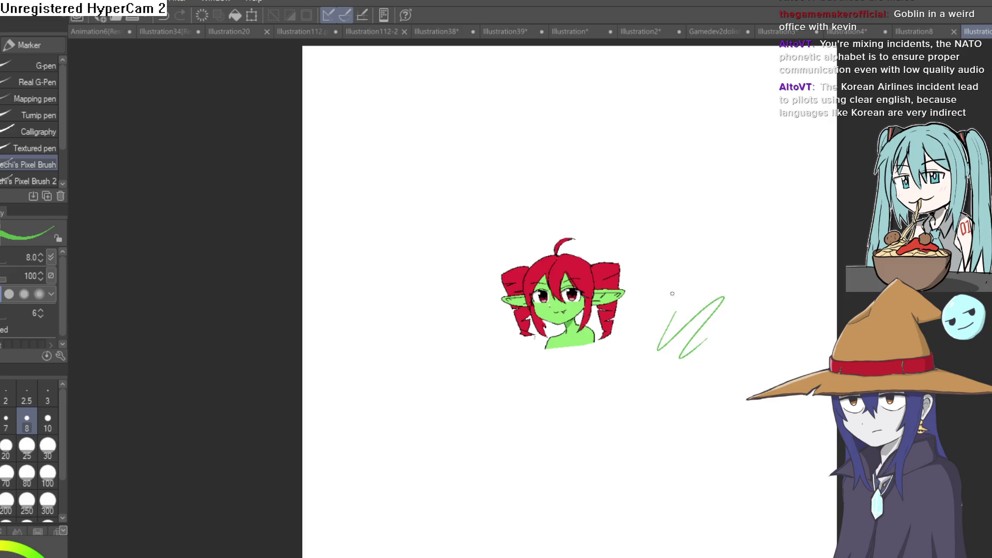
Step: Zoom and mirror the canvas view with H to check the red-haired goblin drawing
scroll(650, 308, "up", 5)
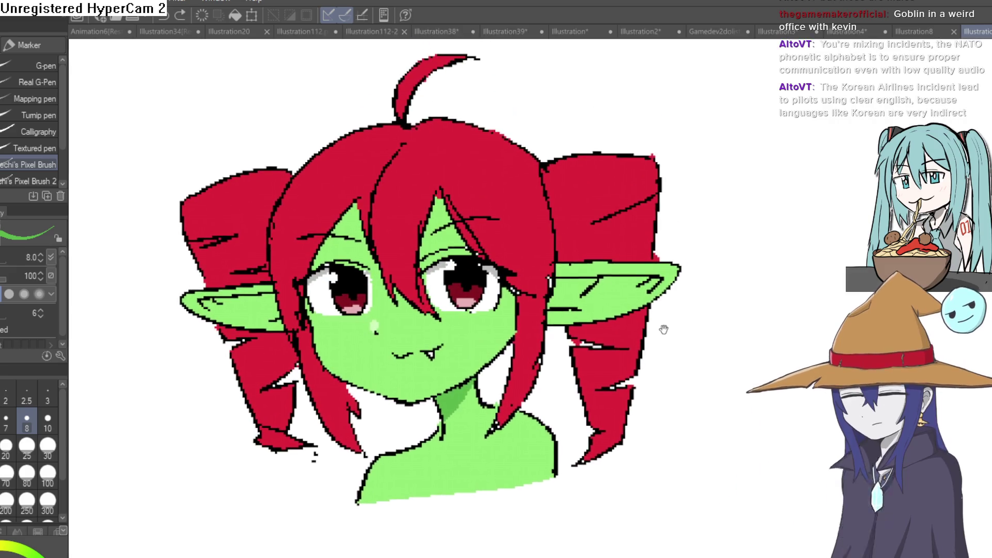
scroll(653, 284, "up", 2)
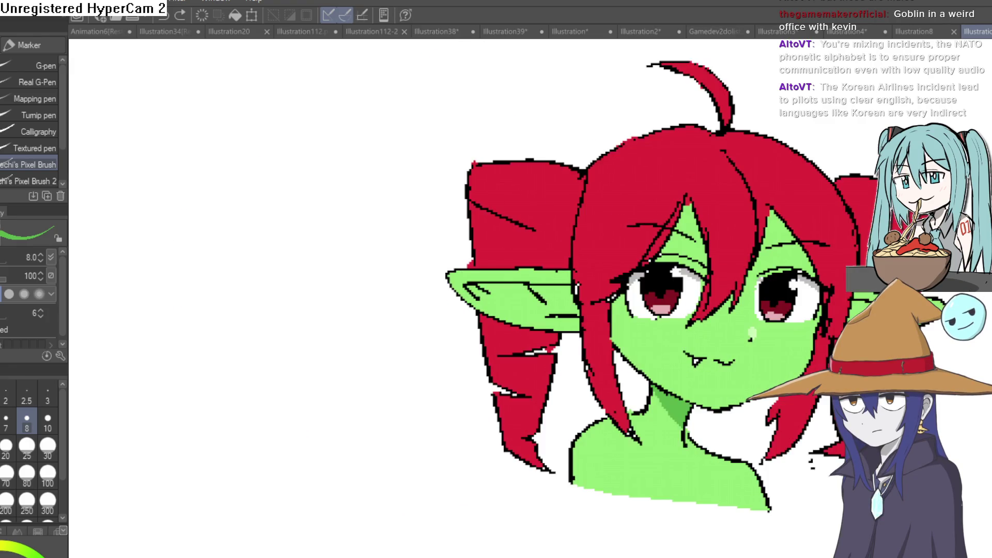
key("h")
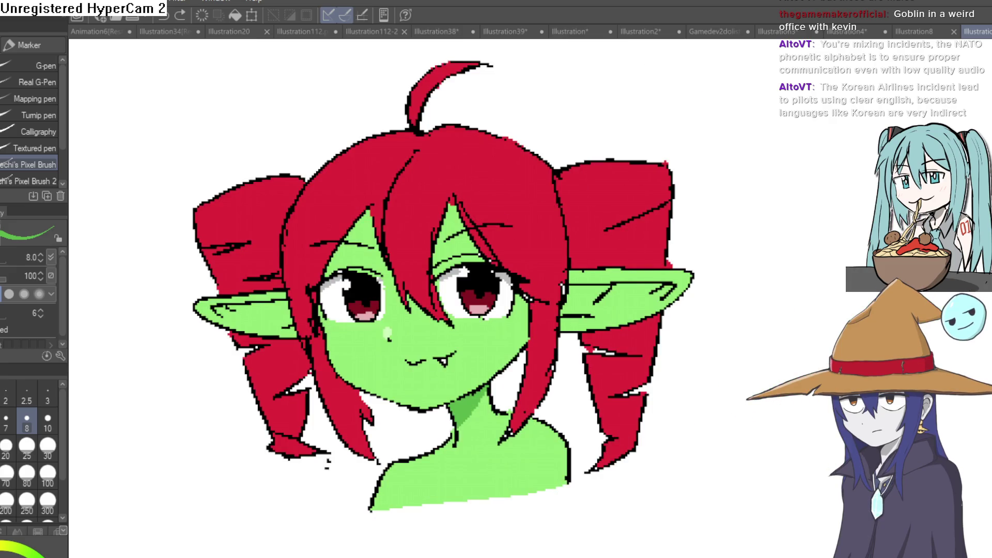
key("h")
key("h")
key("h")
key("h")
left_click_drag(770, 244, 758, 274)
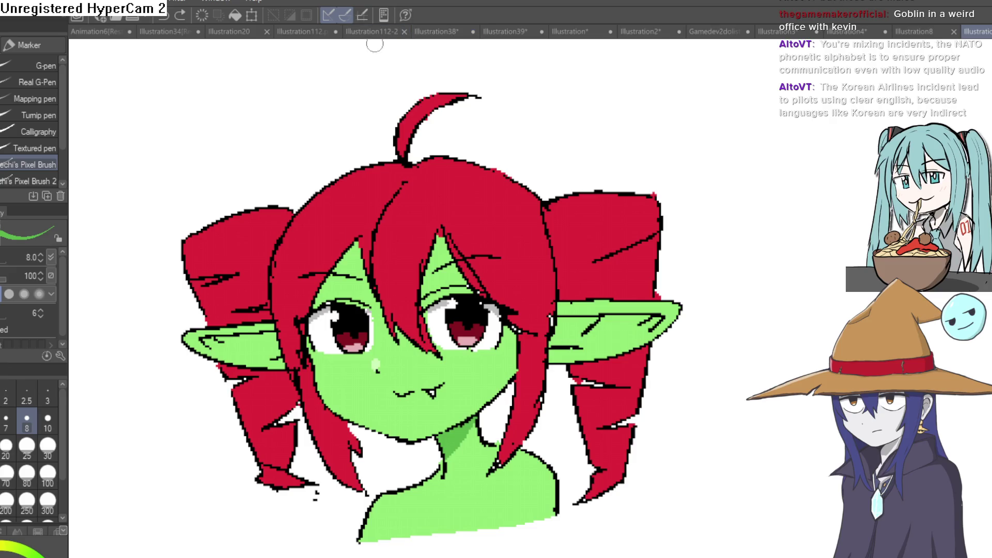
Step: Switch to the Gamedev2dolist to-do page
left_click(716, 31)
scroll(403, 379, "down", 2)
scroll(645, 244, "down", 2)
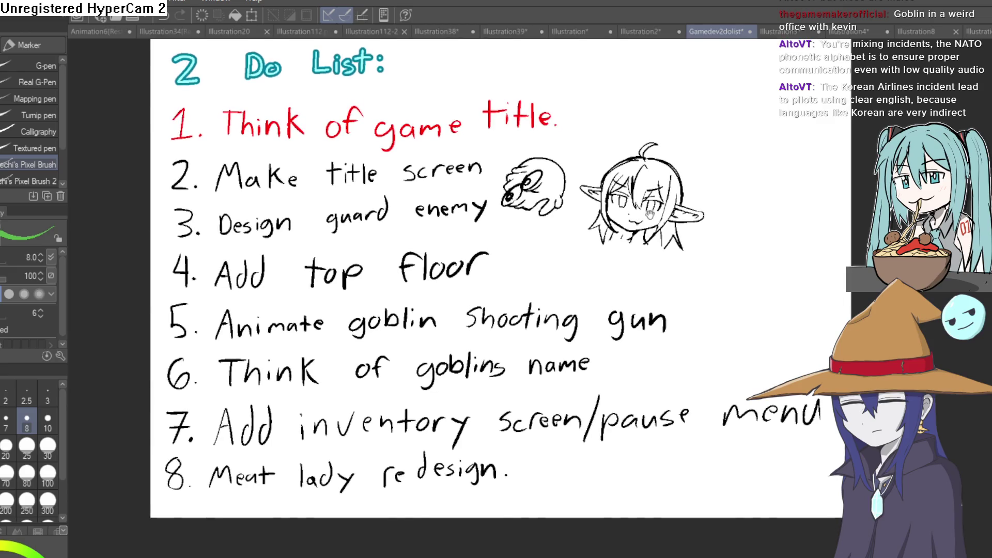
Step: Draw a green circle around to-do item 5, redrawing it once
left_click_drag(664, 222, 650, 255)
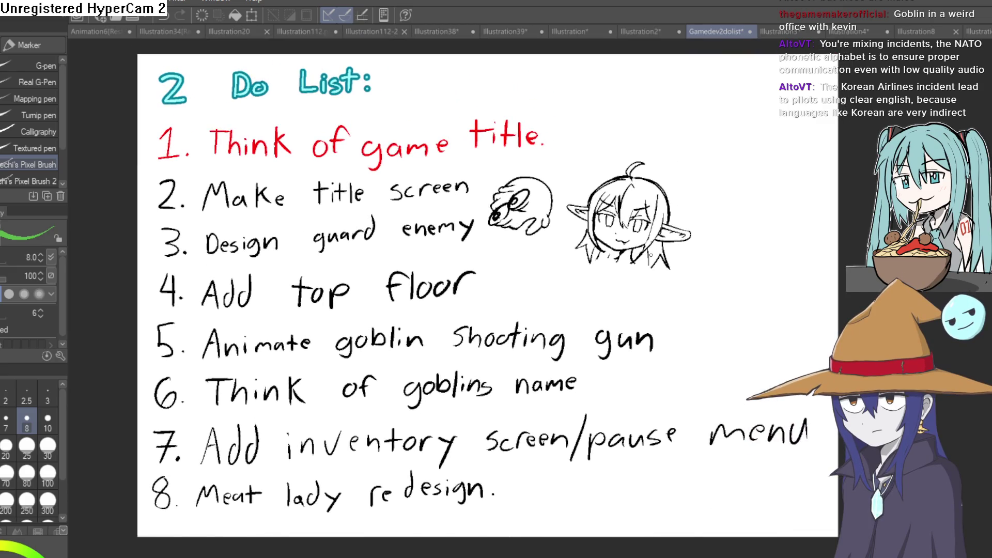
left_click_drag(262, 324, 196, 326)
left_click_drag(219, 371, 408, 381)
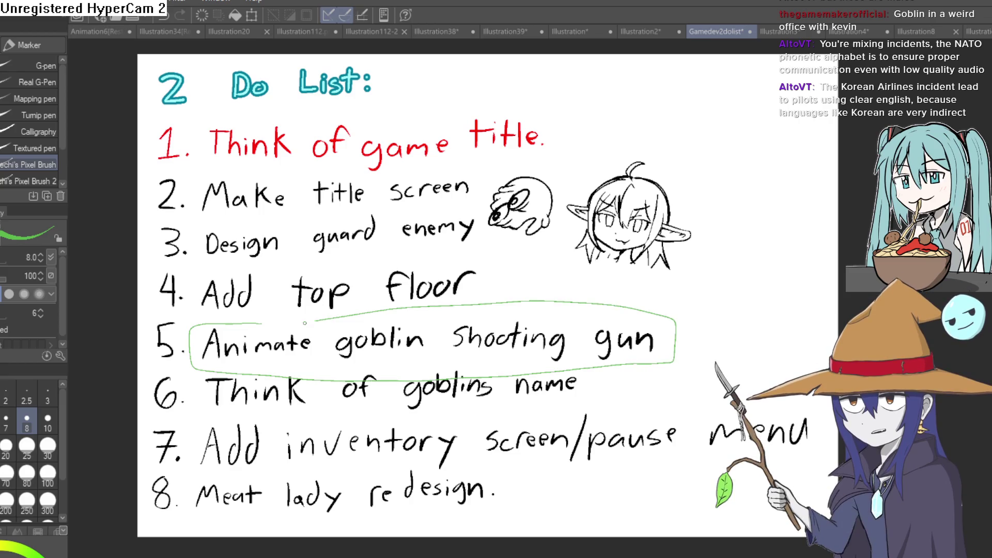
key("ctrl+z")
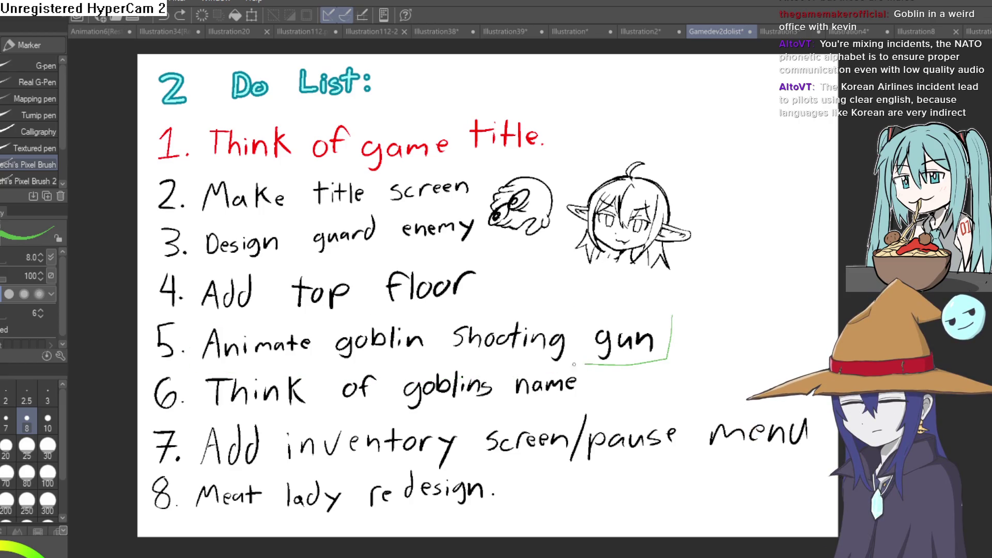
left_click_drag(581, 365, 297, 371)
left_click_drag(195, 322, 602, 335)
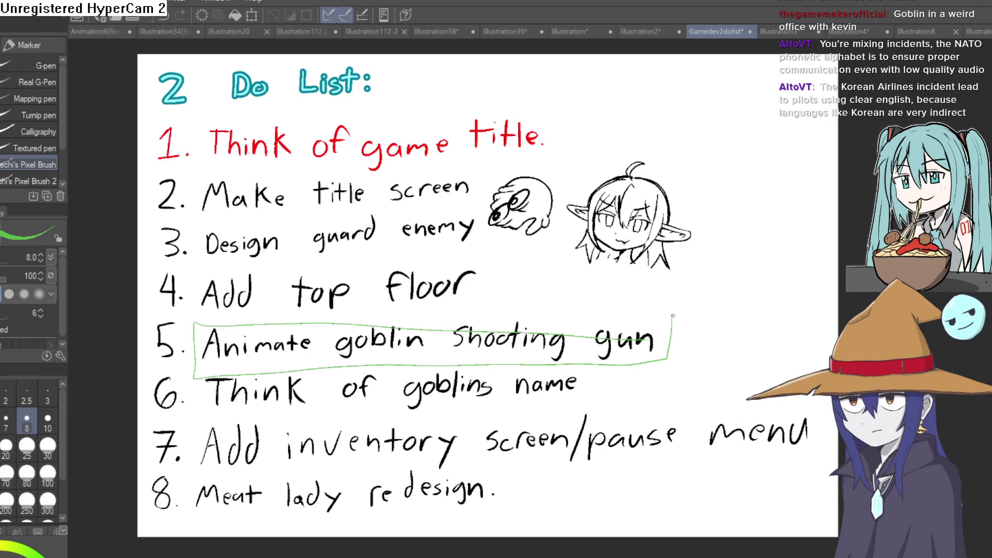
Step: Remove the circle and draw green arrows at 'Think of game title' and 'Make title screen'
scroll(550, 224, "up", 3)
key("ctrl+z")
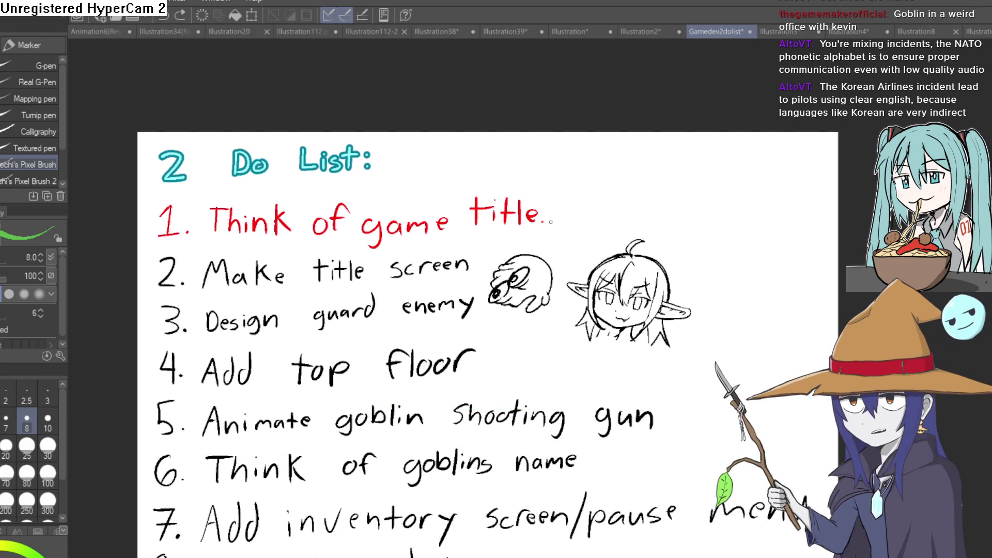
mouse_move(584, 181)
left_mouse_down()
mouse_move(587, 226)
mouse_move(608, 206)
left_mouse_up()
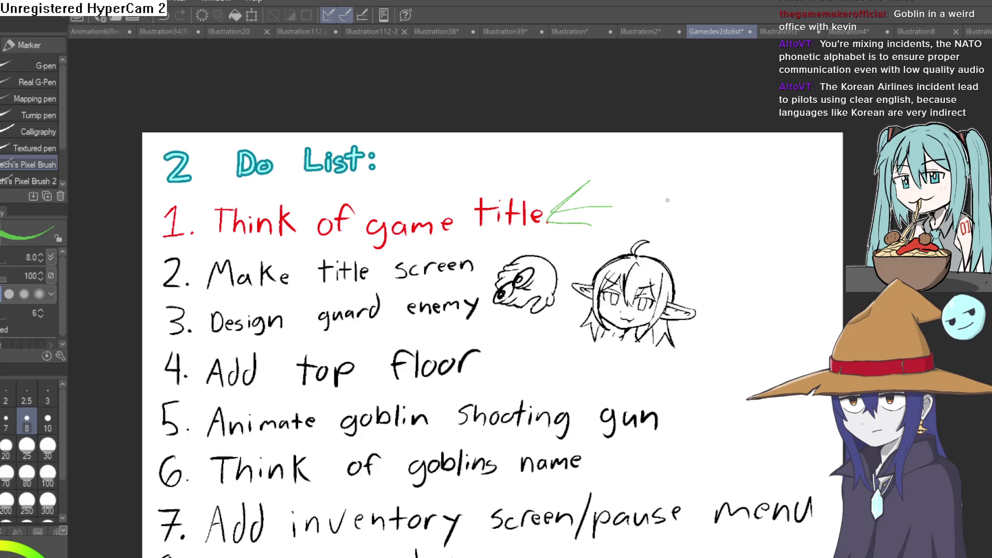
mouse_move(591, 254)
left_mouse_down()
mouse_move(498, 288)
mouse_move(506, 307)
mouse_move(495, 369)
left_mouse_up()
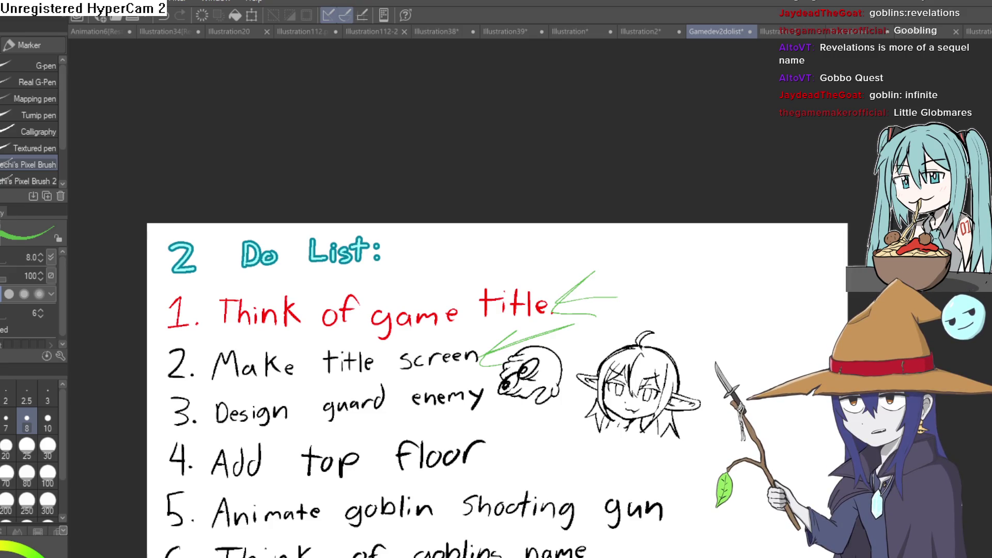
Step: Back in Construct 3, check randomguy and the green goblin, then shift the cap-wearing girl left
key("alt+Tab")
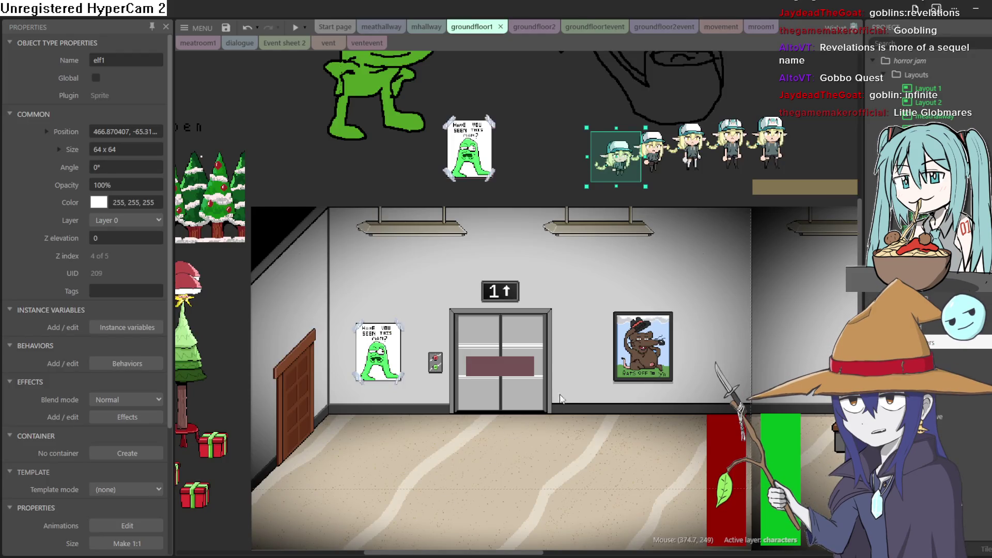
scroll(558, 400, "down", 2)
scroll(558, 400, "right", 5)
scroll(505, 346, "right", 3)
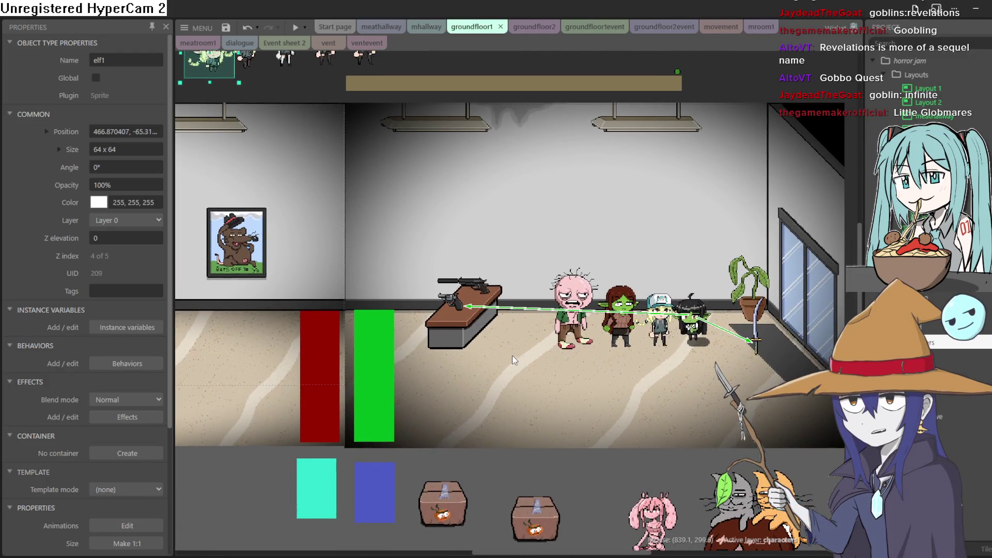
left_click(585, 320)
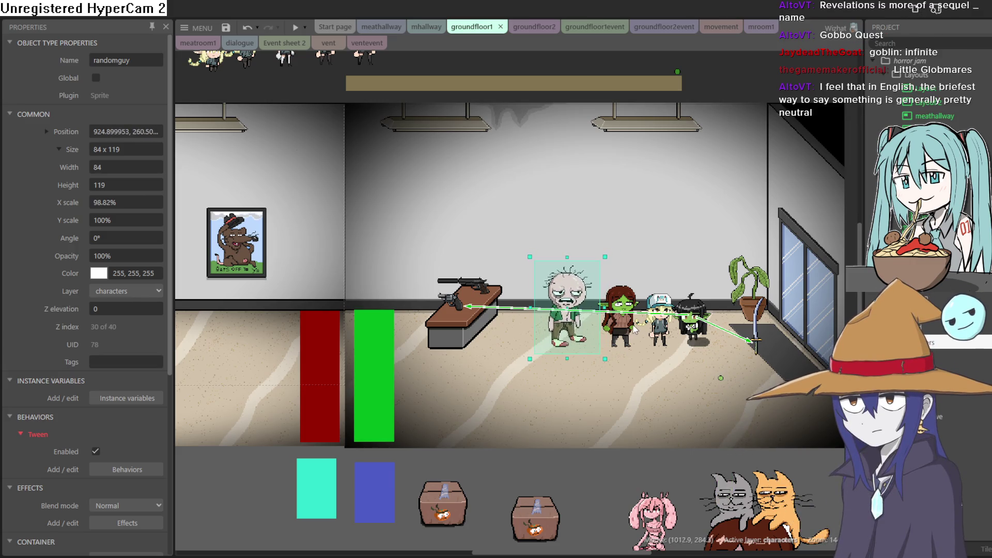
left_click(615, 325)
left_click_drag(672, 320, 652, 324)
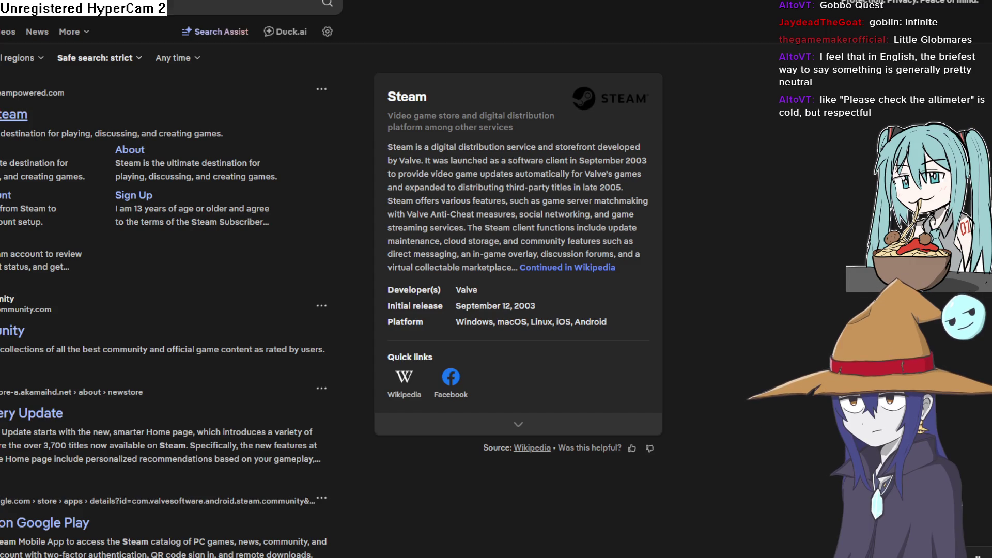
Step: Open the Steam store front page from the search results and browse it
left_click(13, 114)
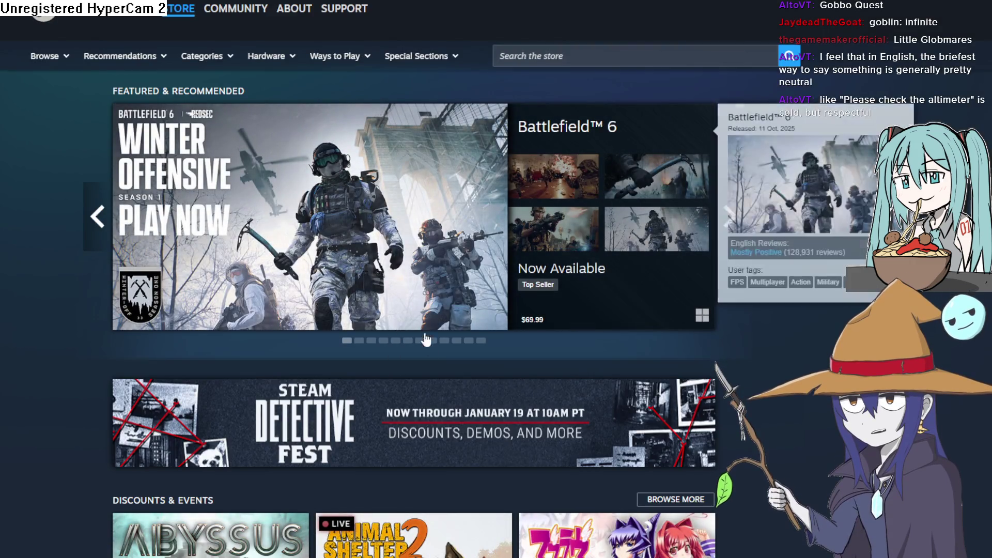
scroll(393, 372, "down", 3)
scroll(392, 411, "down", 3)
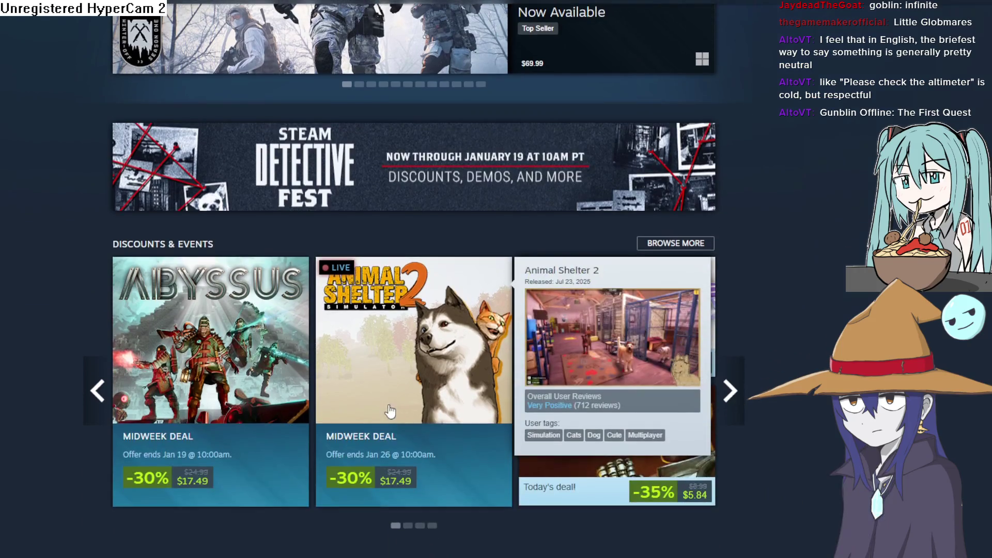
scroll(343, 361, "up", 6)
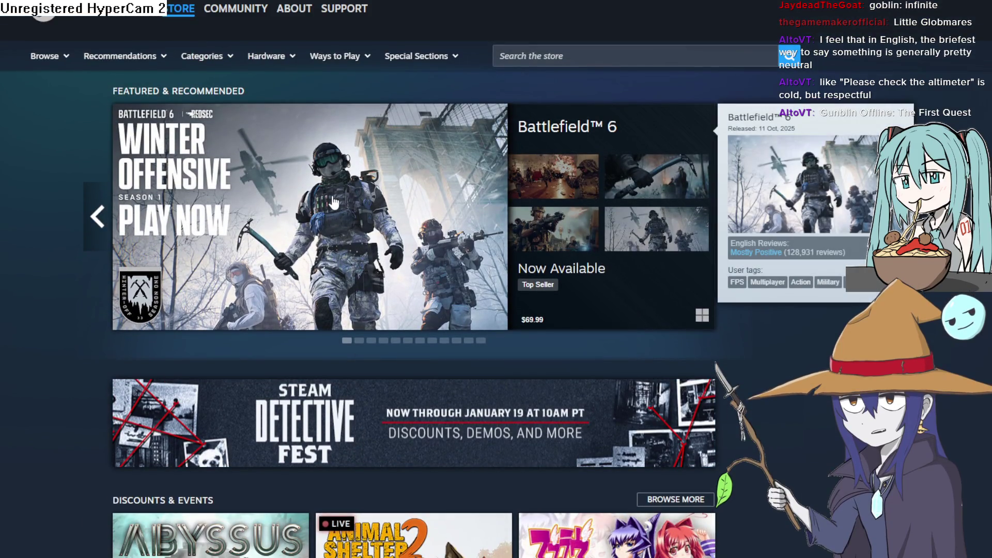
Step: View the Battlefield 6 page with its trailer paused, go back, then return to Construct 3
left_click(386, 251)
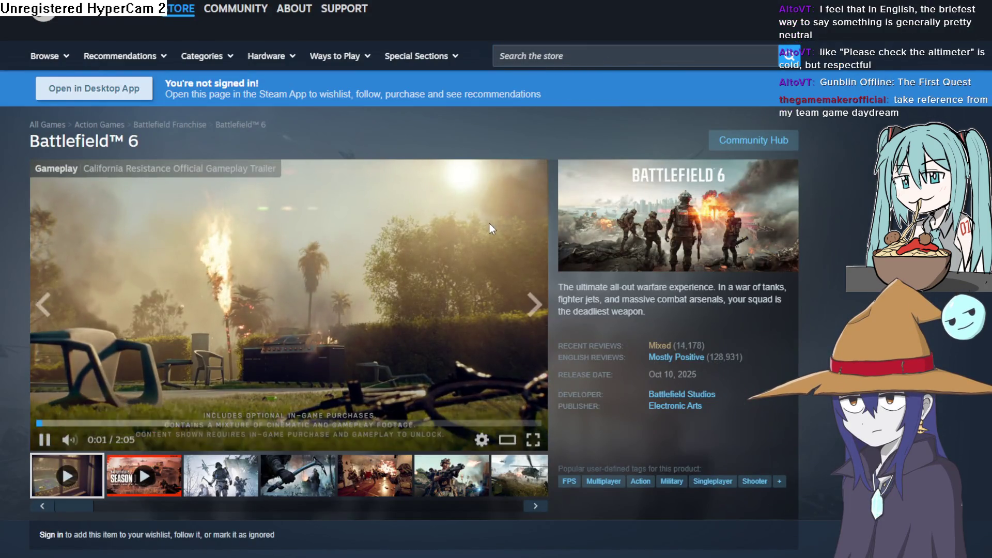
key("space")
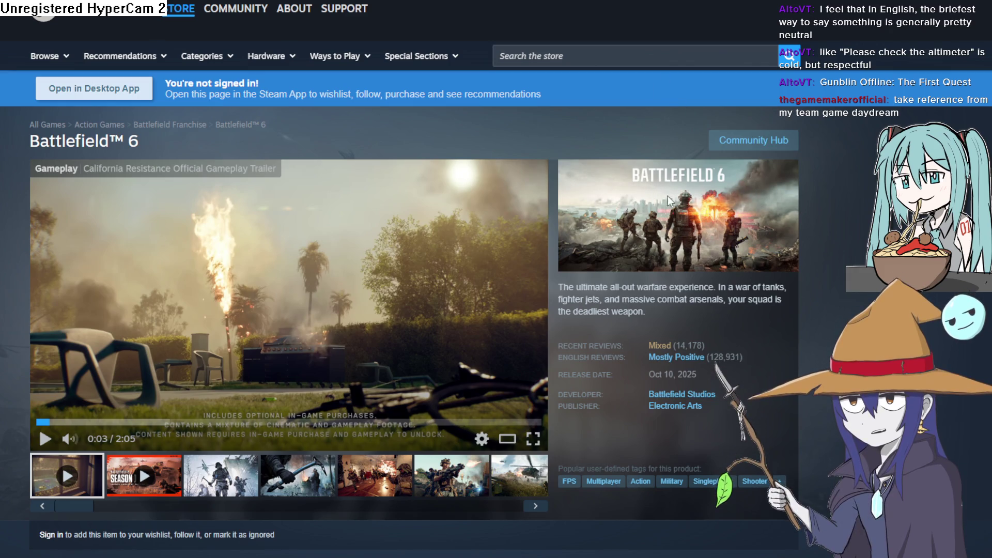
scroll(672, 196, "down", 3)
scroll(757, 195, "up", 3)
key("alt+Left")
scroll(935, 104, "down", 4)
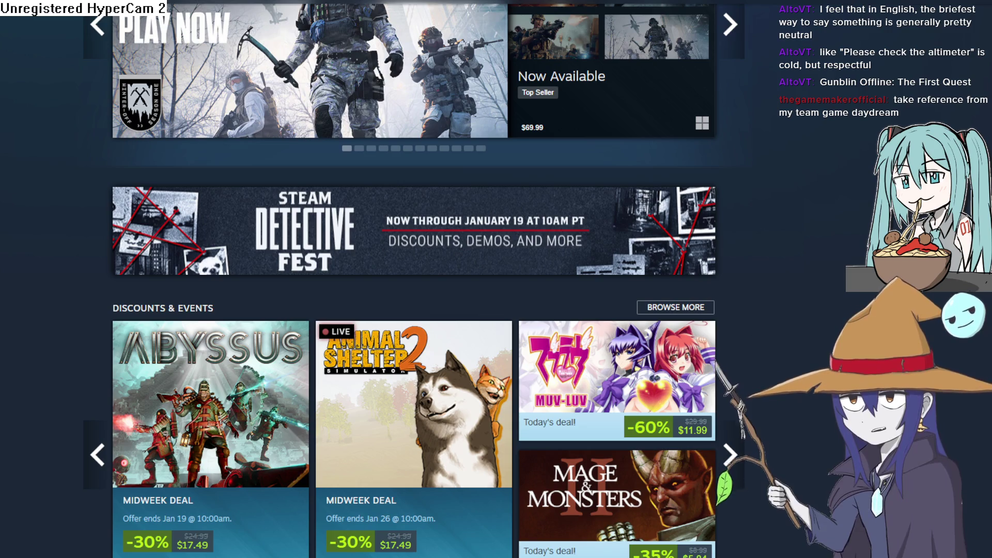
key("alt+Tab")
left_click_drag(594, 216, 585, 229)
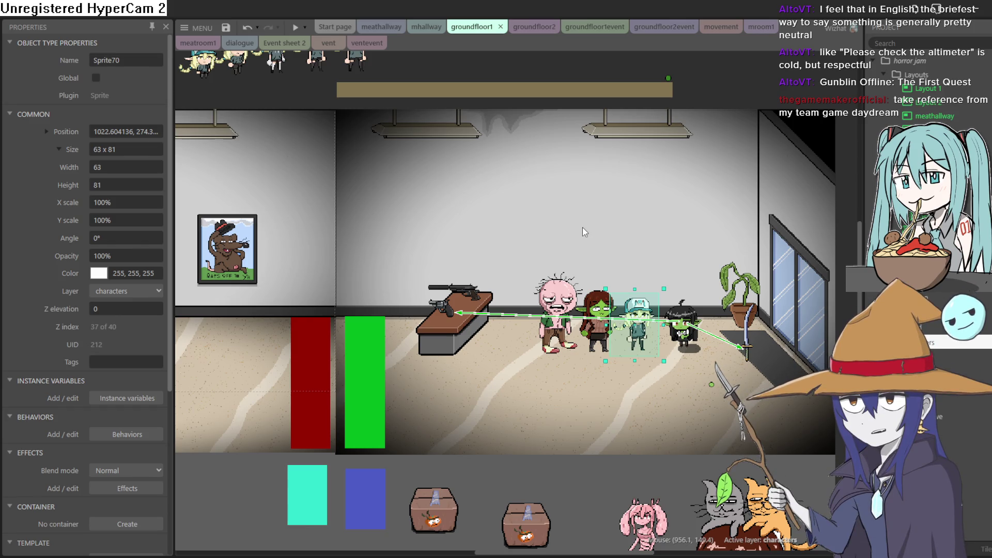
Step: Move the long bar above the ceiling right and down, deselect, then switch to Steam
mouse_move(583, 228)
left_mouse_down()
mouse_move(586, 273)
mouse_move(605, 262)
left_mouse_up()
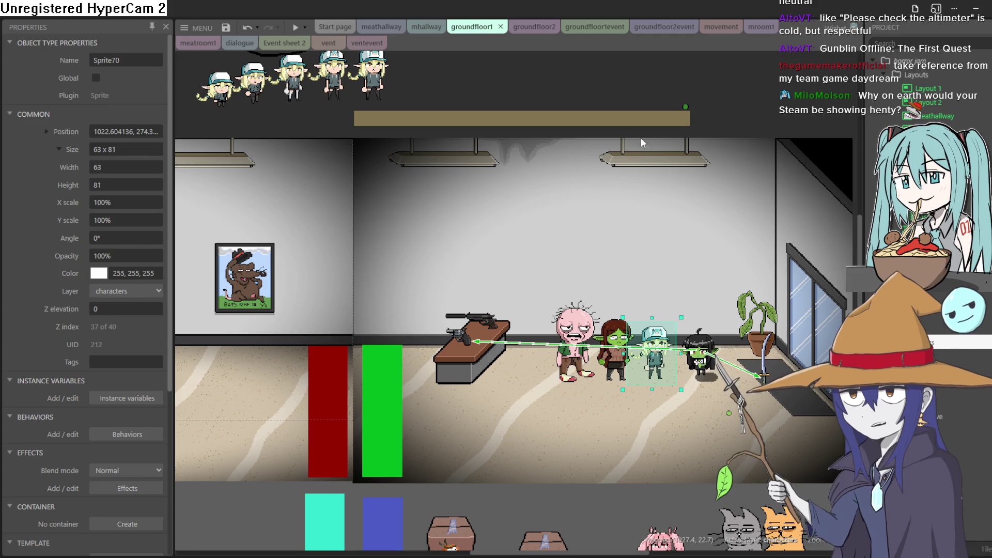
left_click_drag(553, 77, 587, 166)
scroll(589, 169, "up", 1)
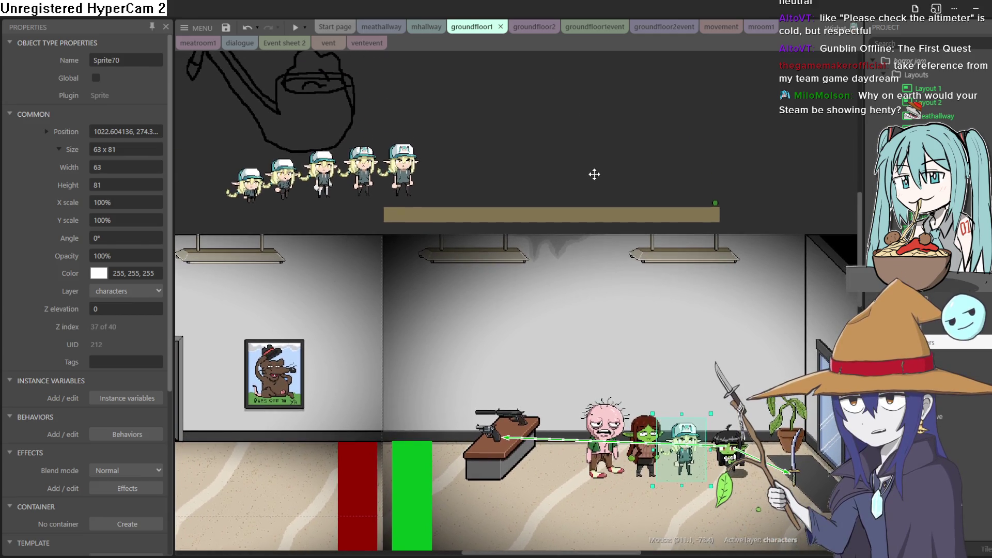
mouse_move(566, 230)
left_mouse_down()
mouse_move(566, 240)
mouse_move(561, 225)
mouse_move(530, 224)
left_mouse_up()
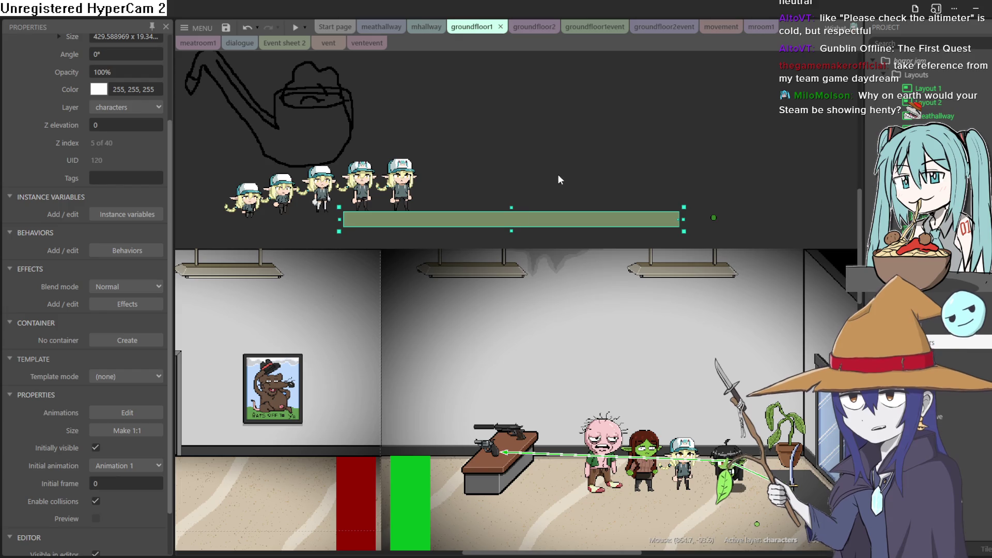
mouse_move(563, 216)
left_mouse_down()
mouse_move(596, 237)
mouse_move(604, 228)
left_mouse_up()
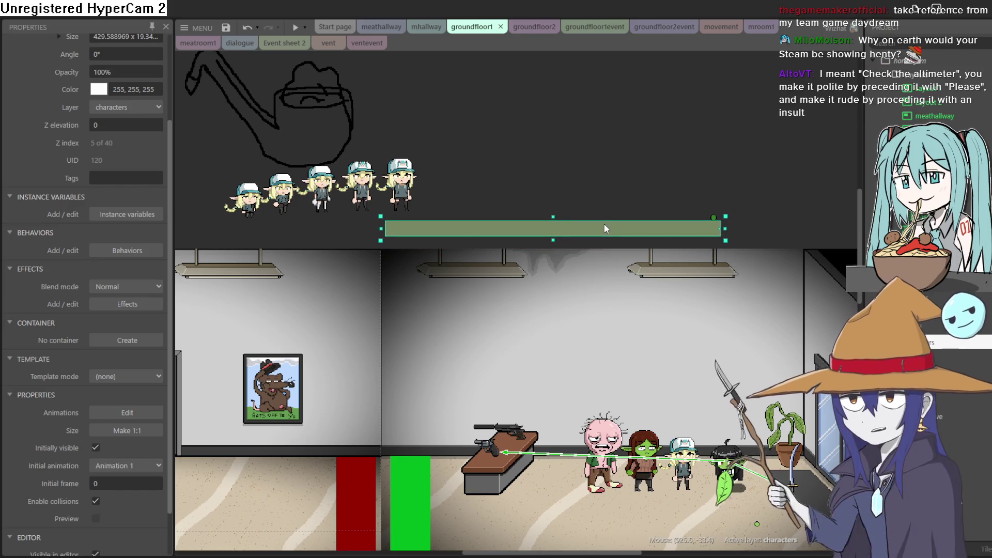
left_click(607, 171)
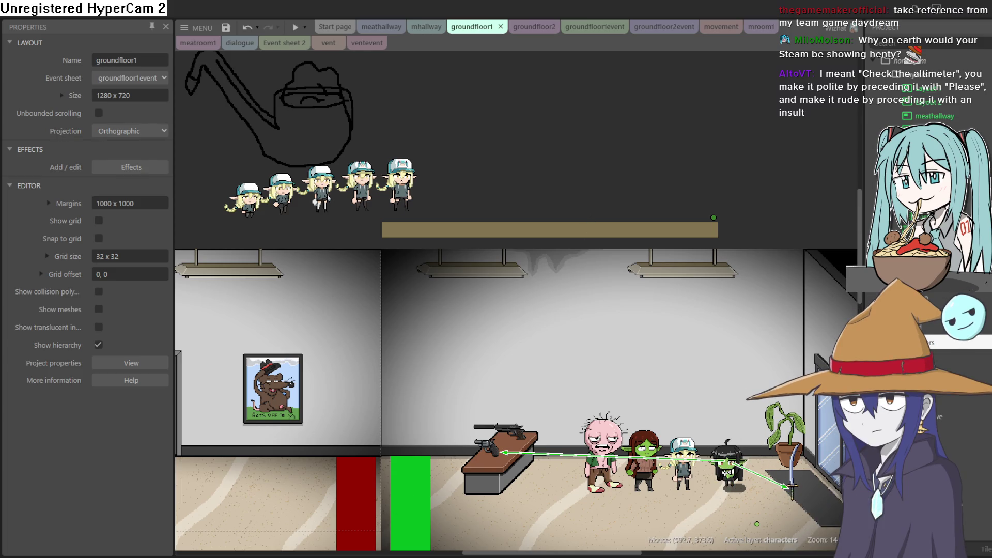
key("alt+Tab")
scroll(792, 127, "up", 3)
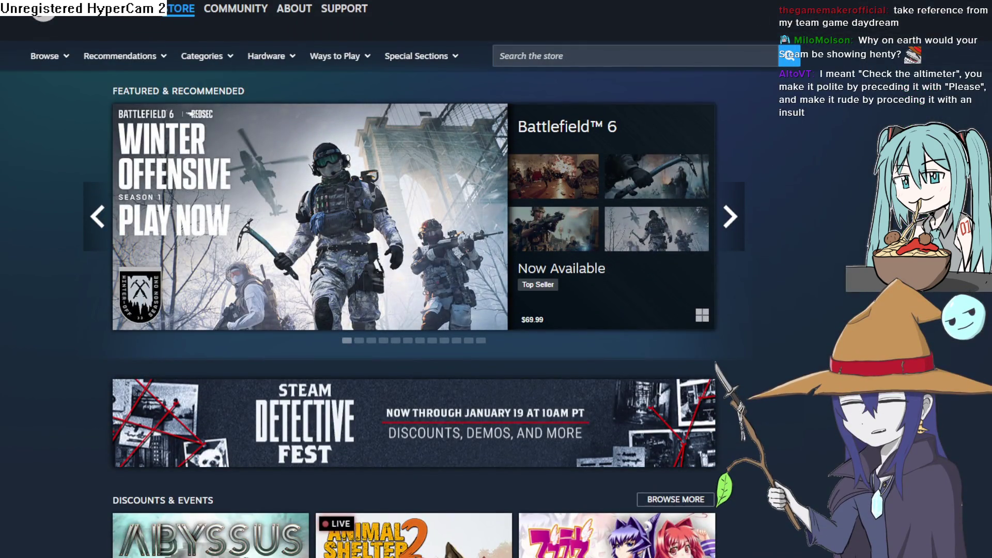
Step: Scroll through the Steam store's deals and categories, then return to Construct 3's groundfloor1 layout
scroll(853, 211, "down", 12)
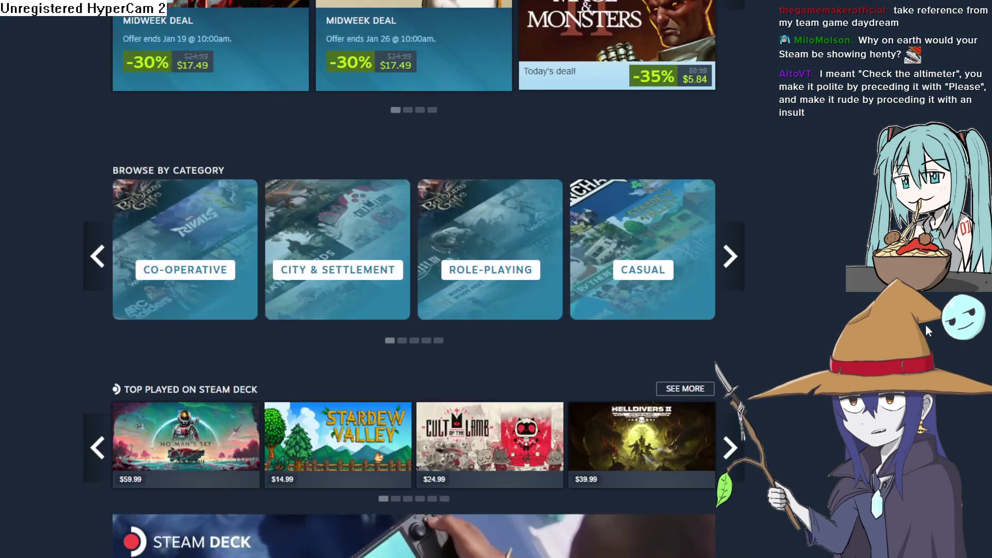
scroll(926, 330, "up", 7)
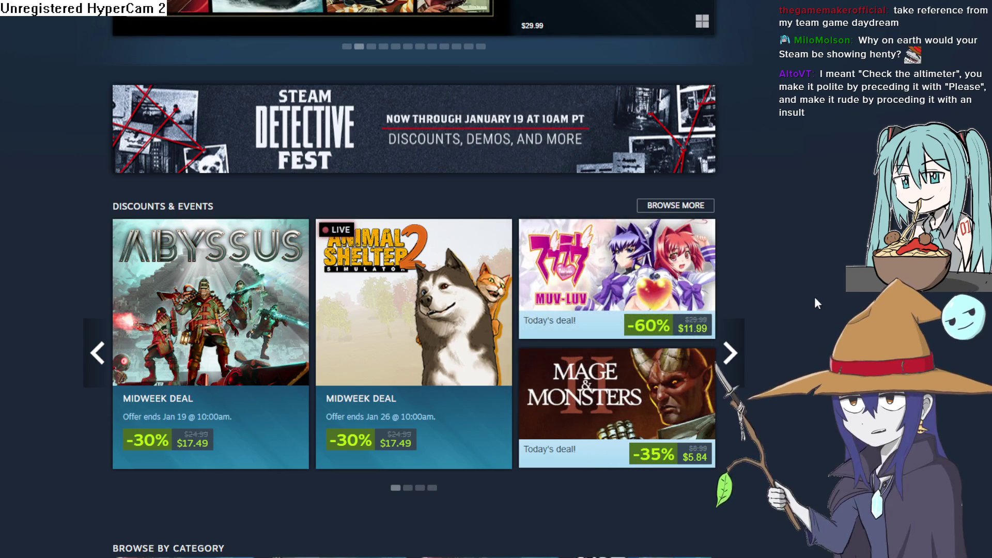
mouse_move(441, 377)
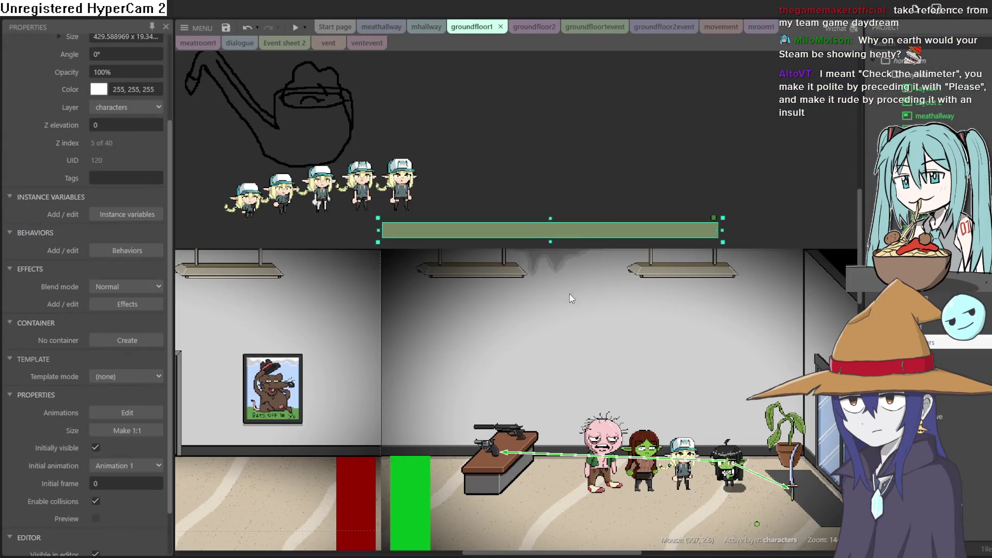
scroll(569, 294, "down", 5)
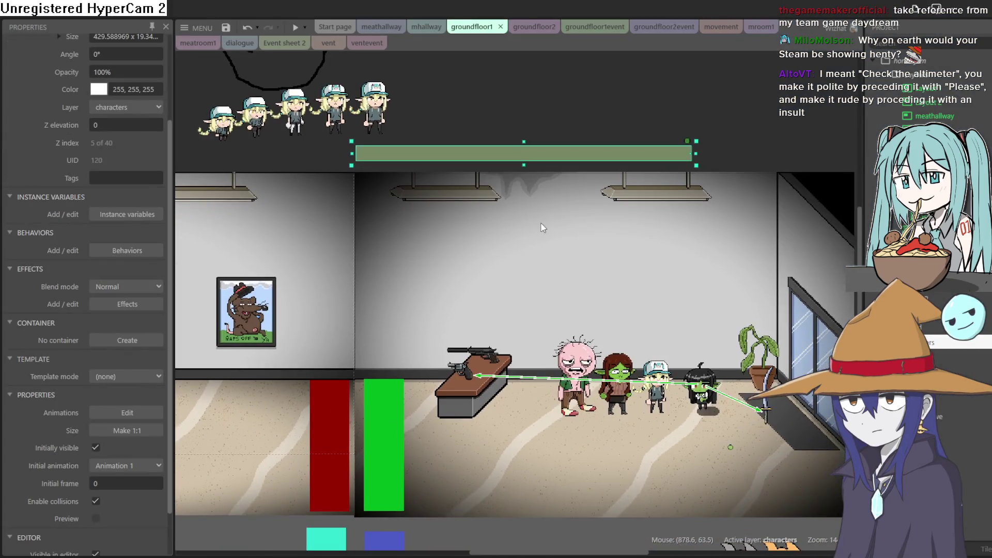
scroll(604, 216, "up", 3)
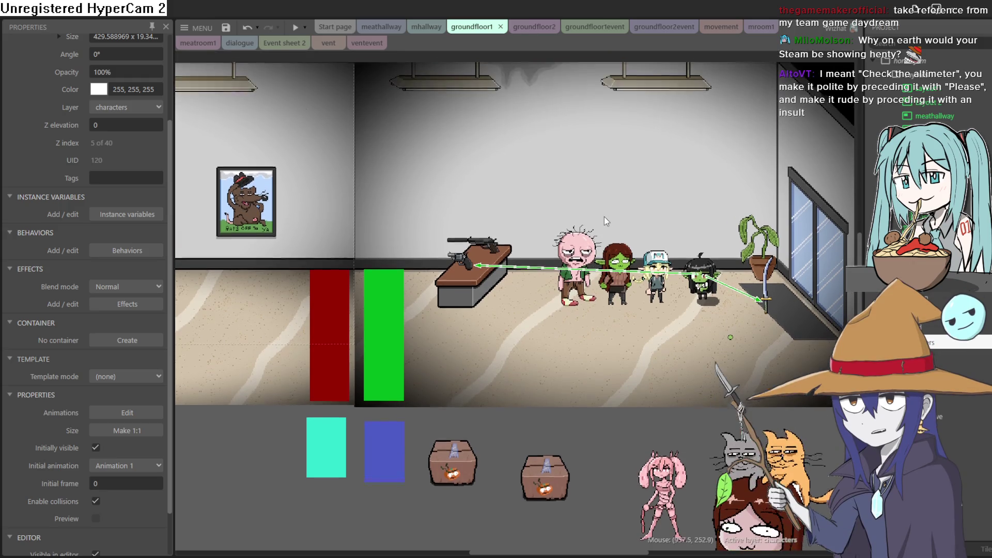
mouse_move(654, 259)
left_mouse_down()
mouse_move(587, 261)
mouse_move(610, 269)
left_mouse_up()
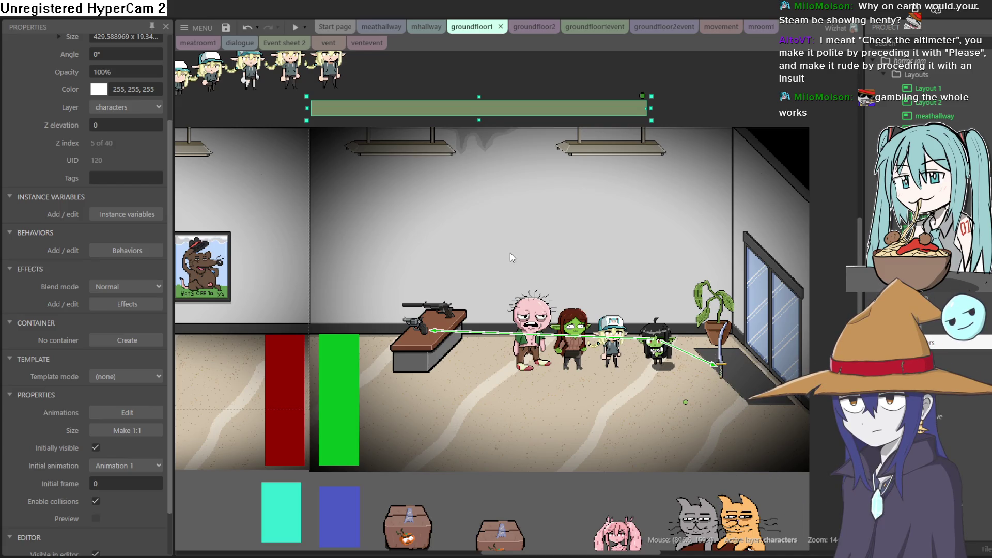
left_click_drag(500, 262, 876, 279)
left_click_drag(797, 287, 601, 303)
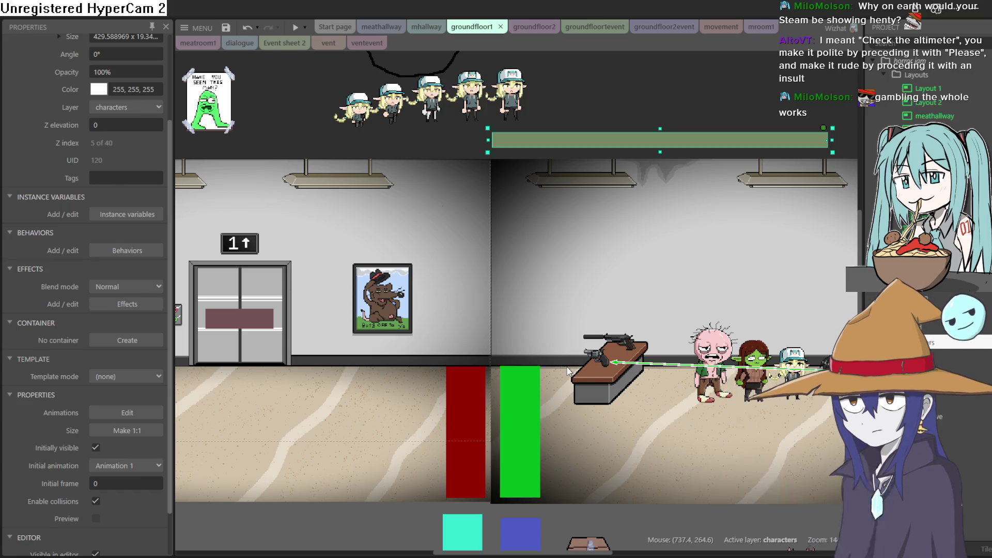
left_click_drag(591, 107, 575, 177)
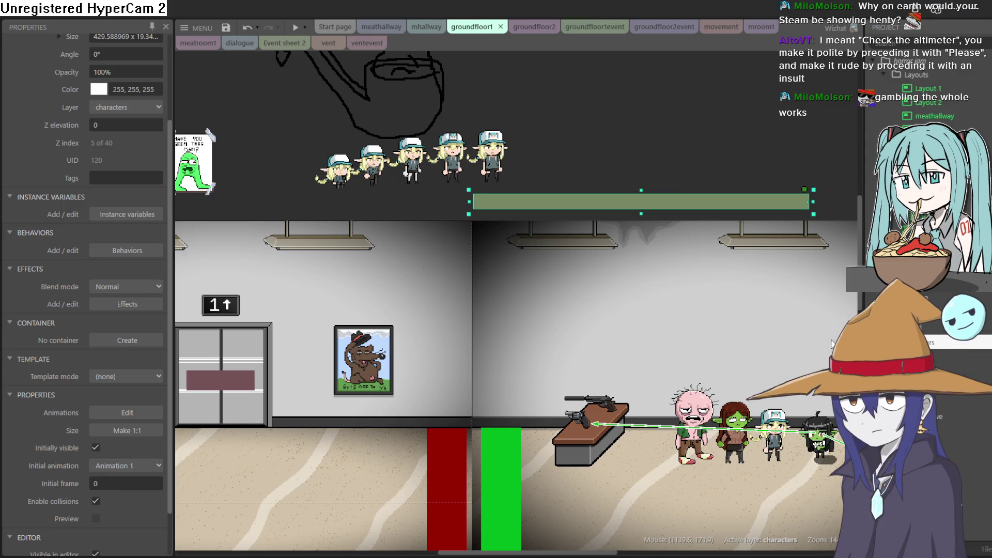
scroll(710, 324, "right", 3)
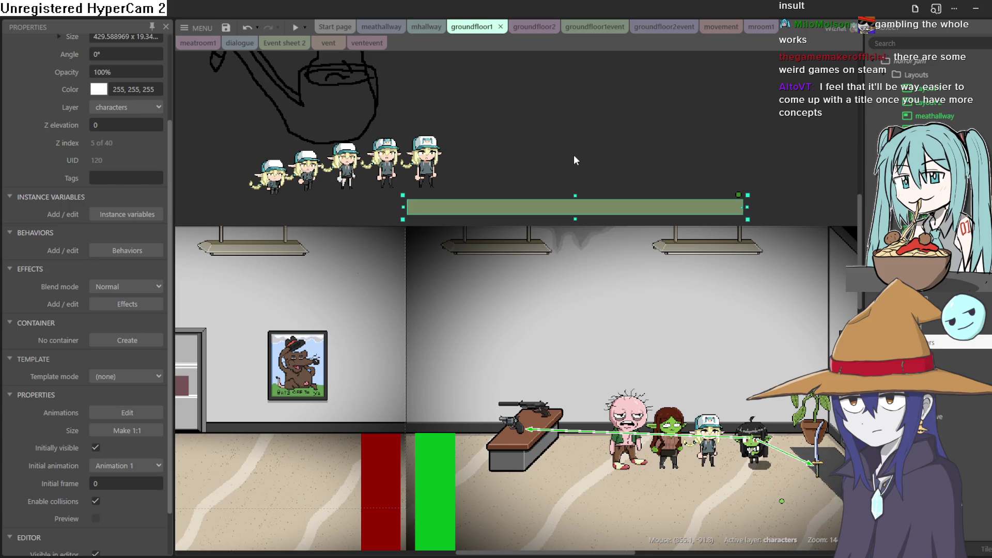
scroll(579, 186, "down", 3)
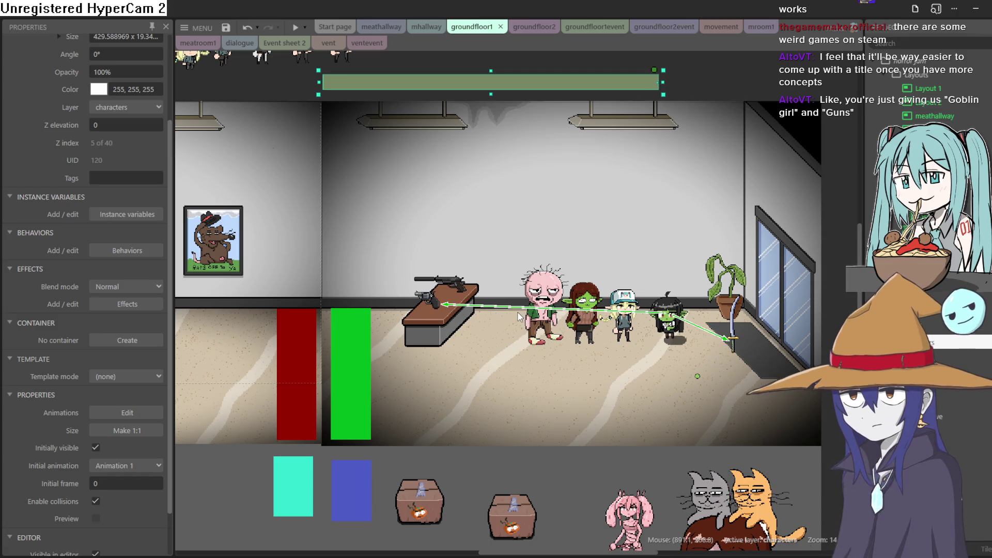
left_click(470, 285)
left_click_drag(449, 288, 450, 287)
scroll(454, 287, "up", 4)
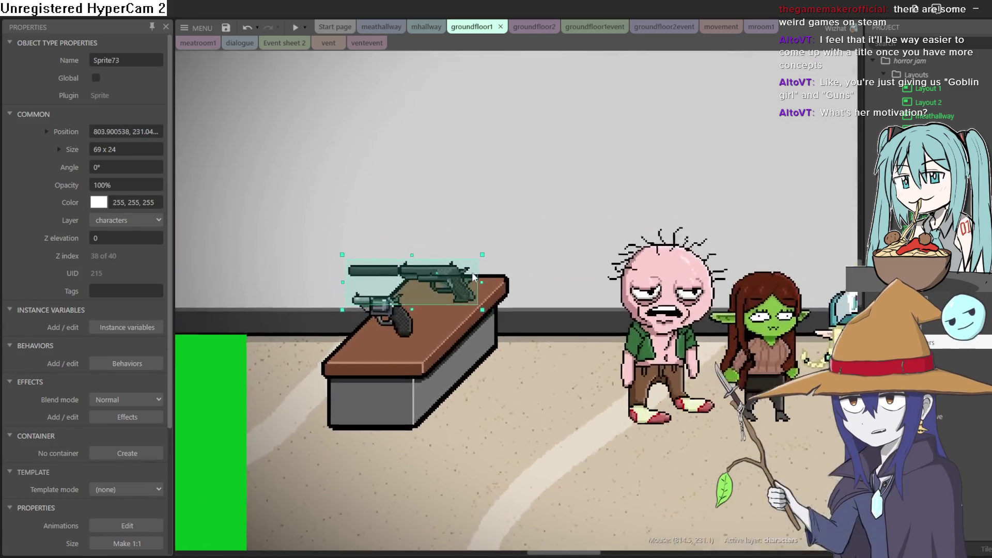
scroll(464, 270, "up", 5)
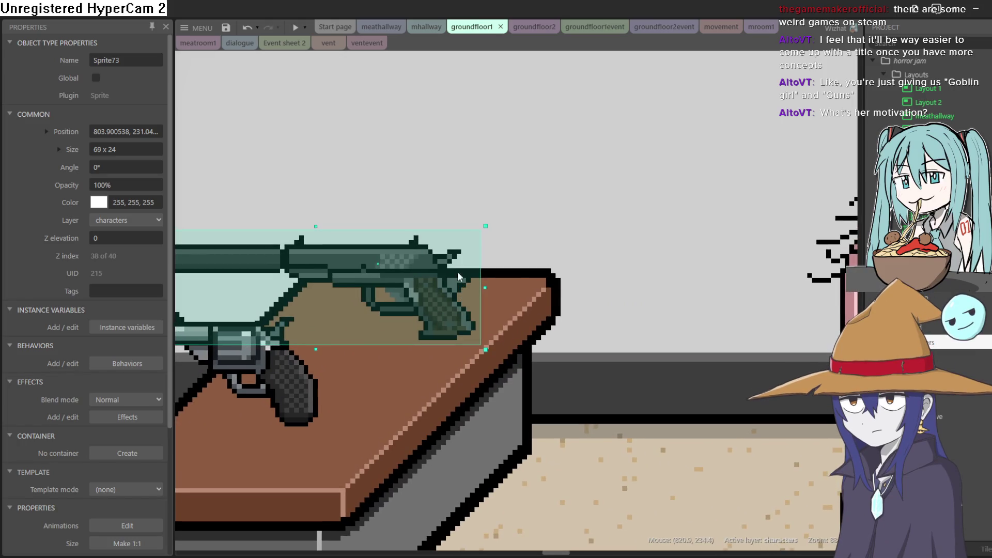
scroll(458, 275, "down", 5)
scroll(459, 263, "up", 6)
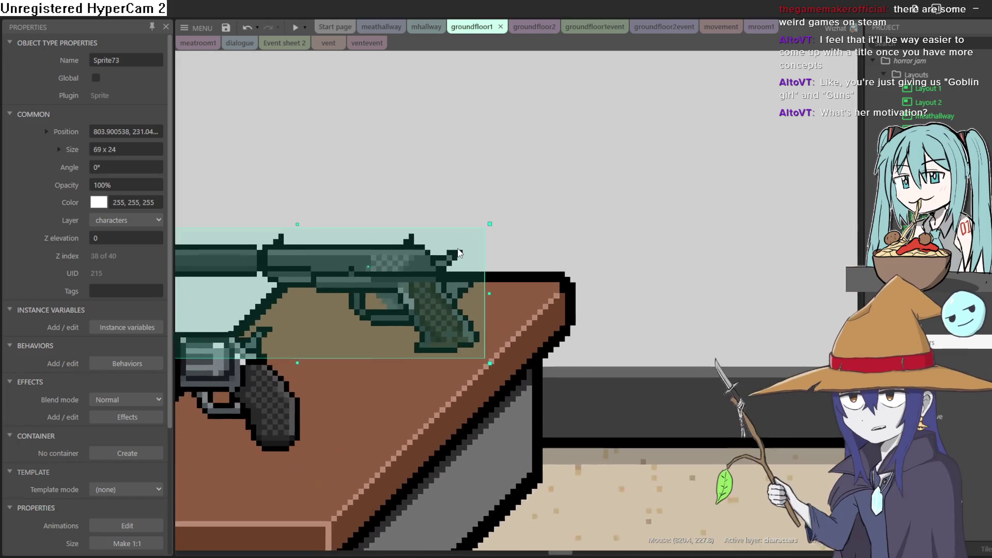
scroll(458, 253, "down", 5)
scroll(448, 259, "down", 3)
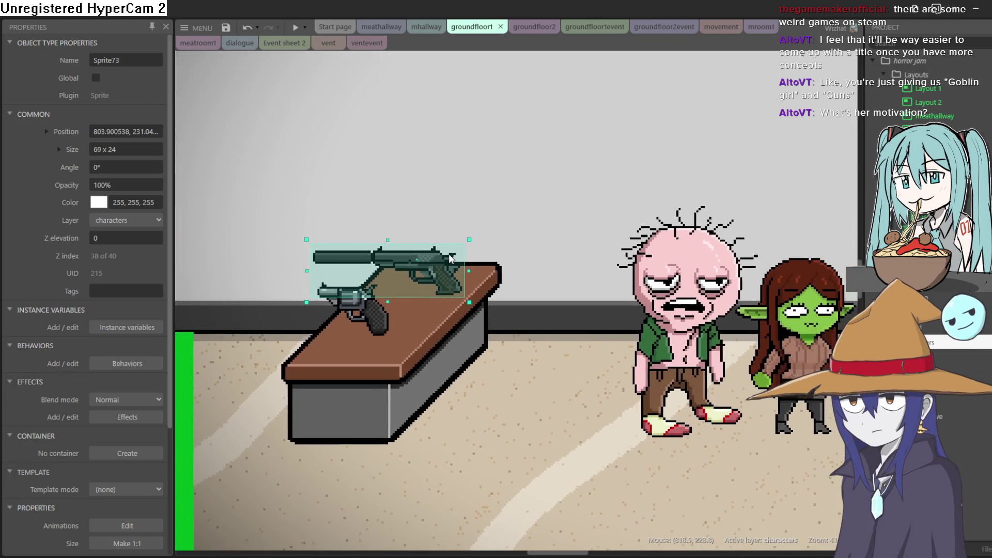
scroll(461, 252, "down", 3)
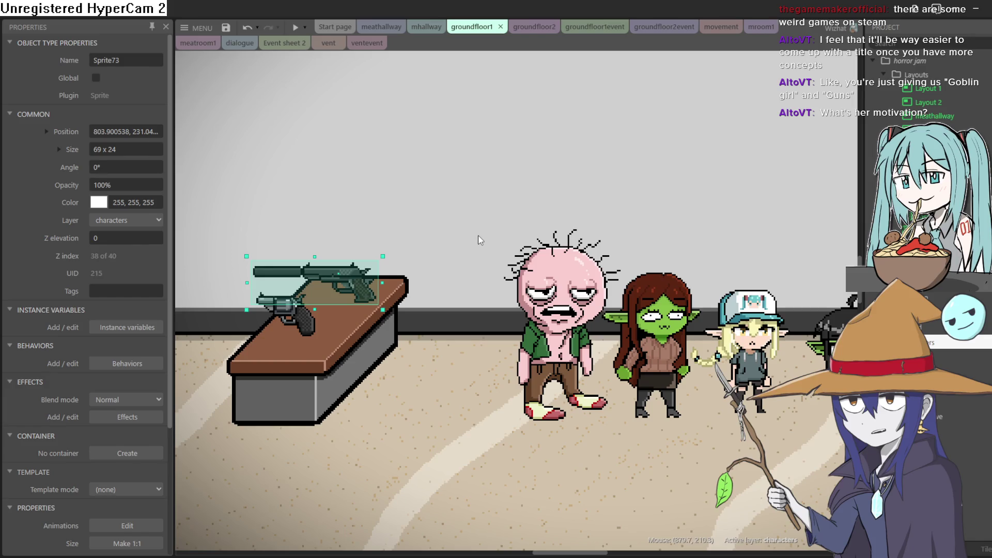
scroll(470, 236, "down", 2)
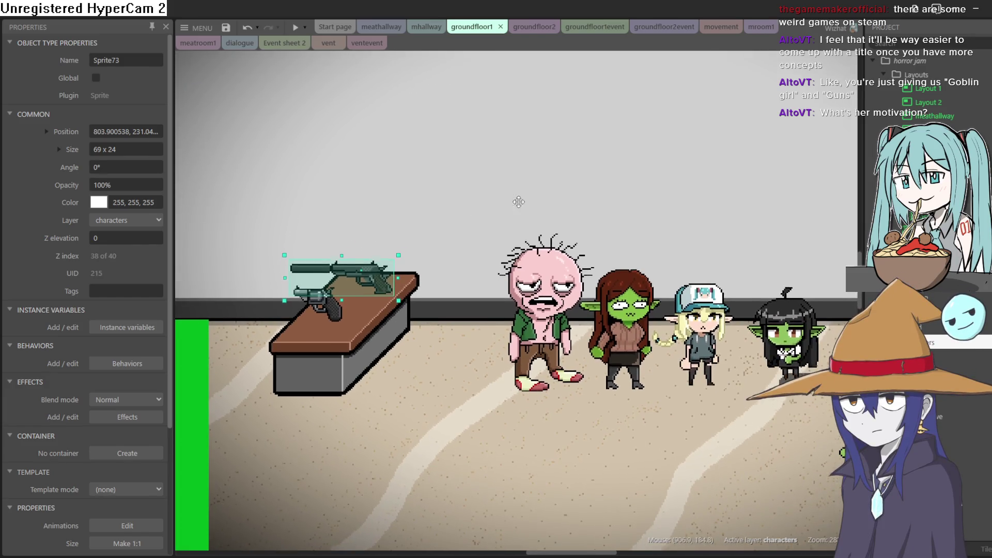
scroll(457, 234, "down", 2)
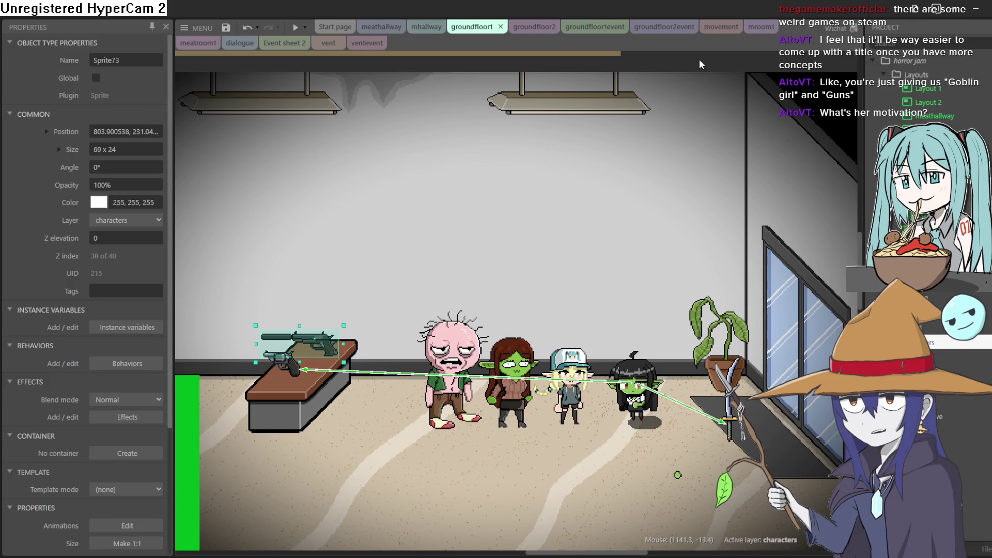
left_click(699, 64)
mouse_move(571, 228)
left_mouse_down()
mouse_move(602, 271)
mouse_move(601, 242)
mouse_move(611, 292)
left_mouse_up()
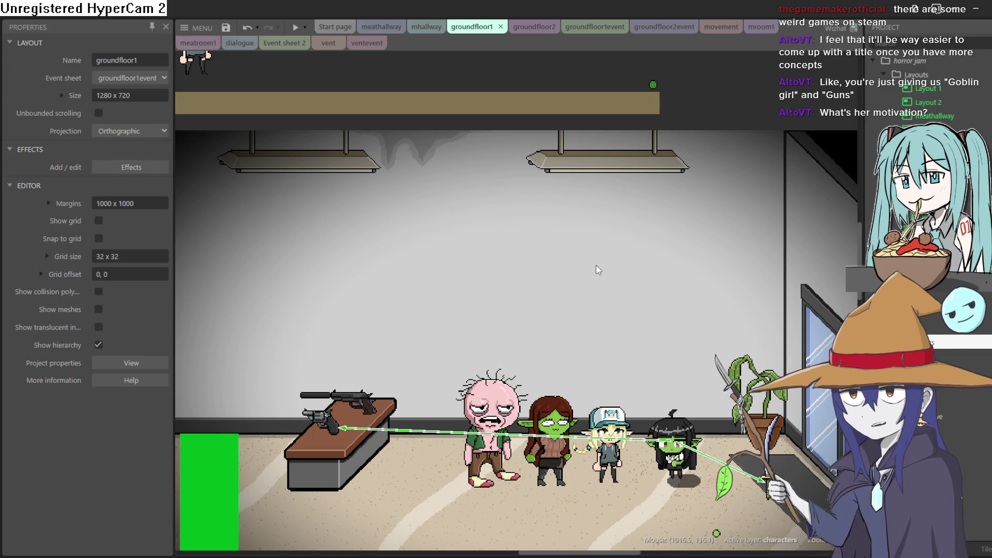
Step: Nudge the green dot sprite Sprite34 at the bar's end slightly left and down
scroll(593, 245, "up", 1)
scroll(729, 138, "down", 2)
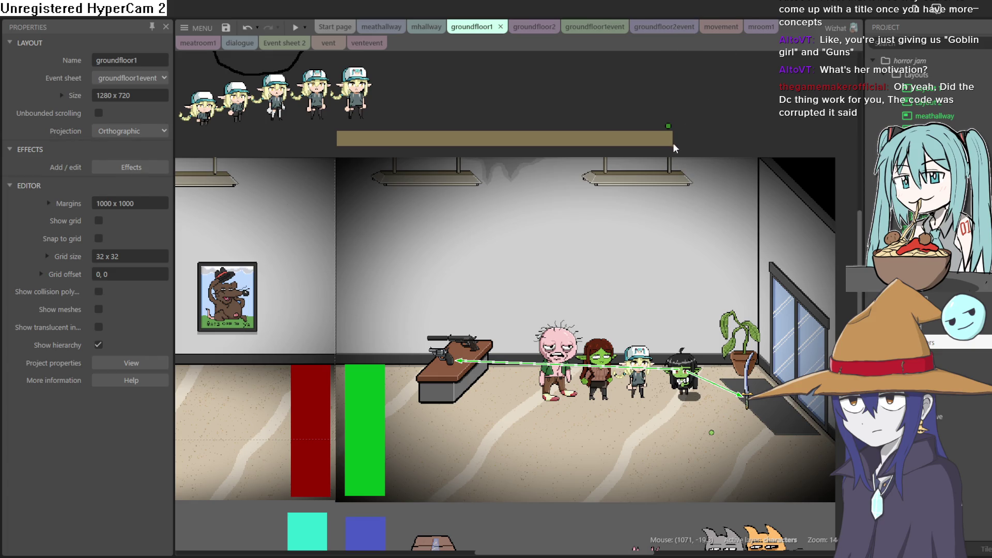
scroll(672, 125, "up", 1)
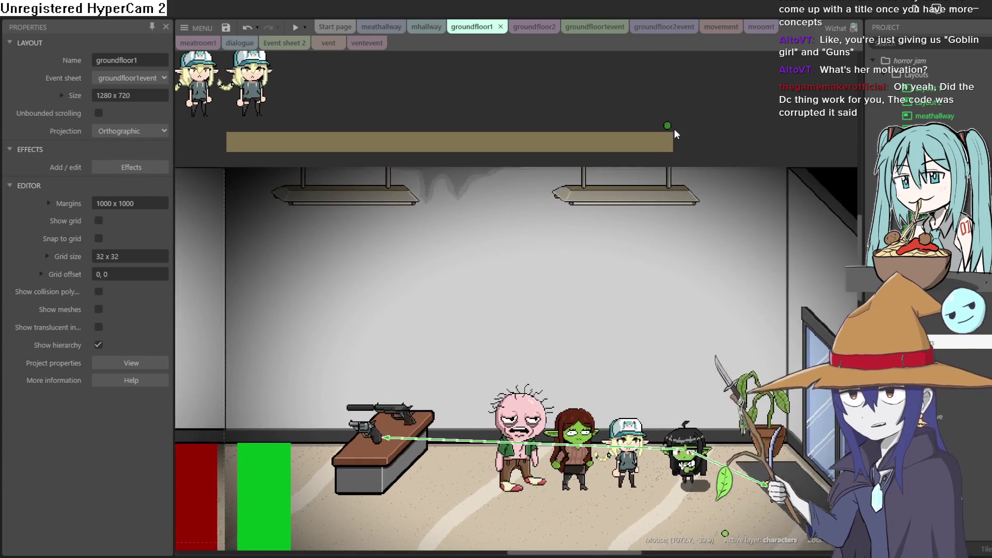
left_click(670, 126)
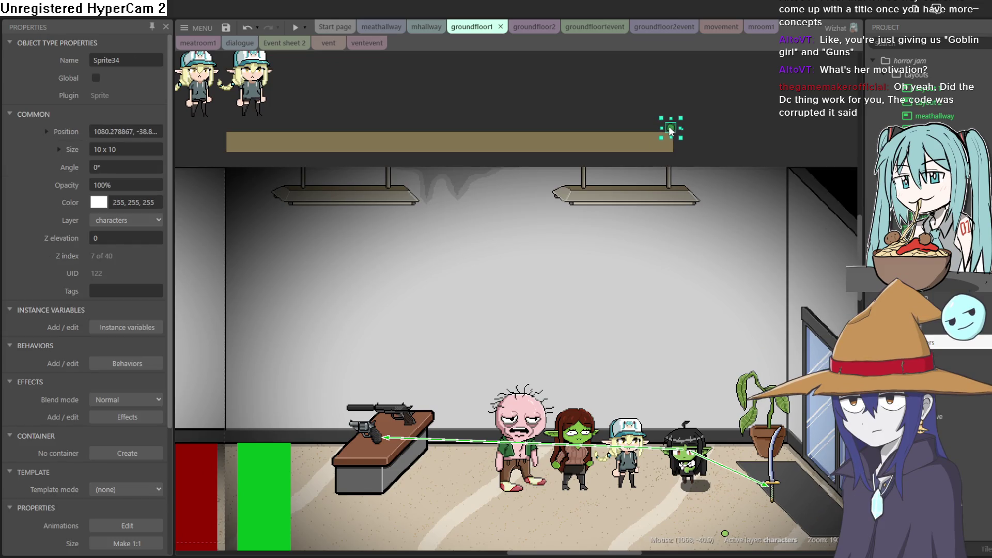
left_click_drag(670, 129, 673, 133)
left_click(717, 116)
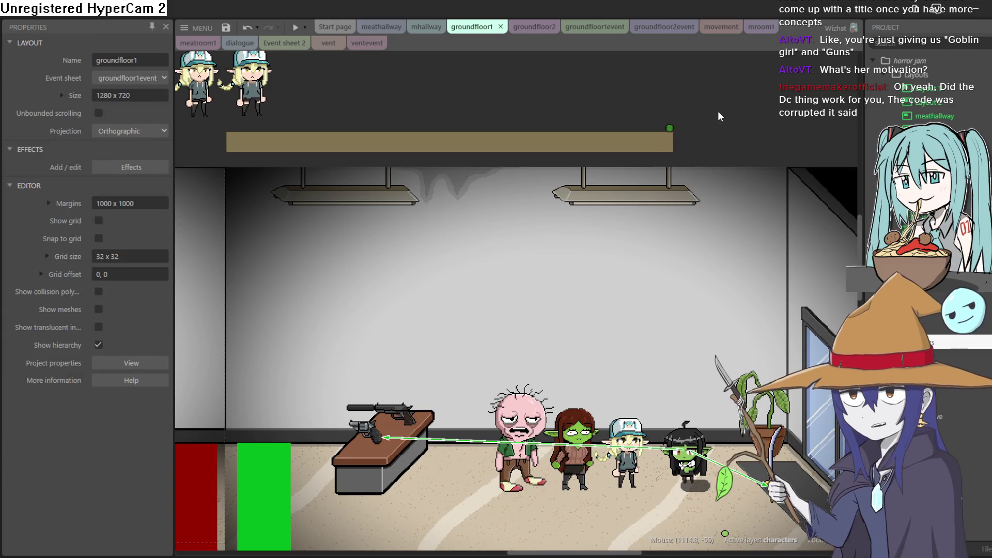
Step: Nudge the green dot a few more pixels down and deselect it
scroll(674, 127, "up", 1)
left_click(669, 128)
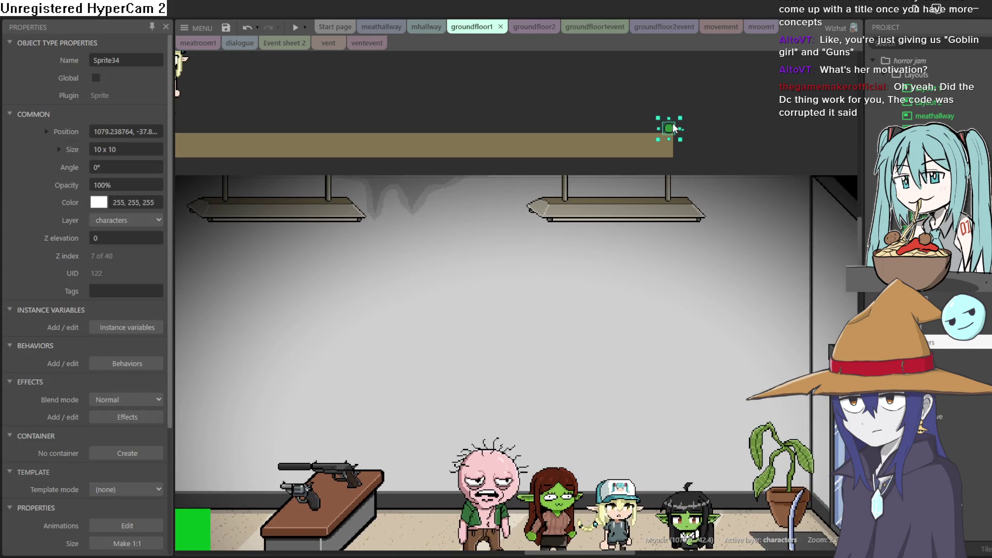
left_click_drag(674, 122, 673, 124)
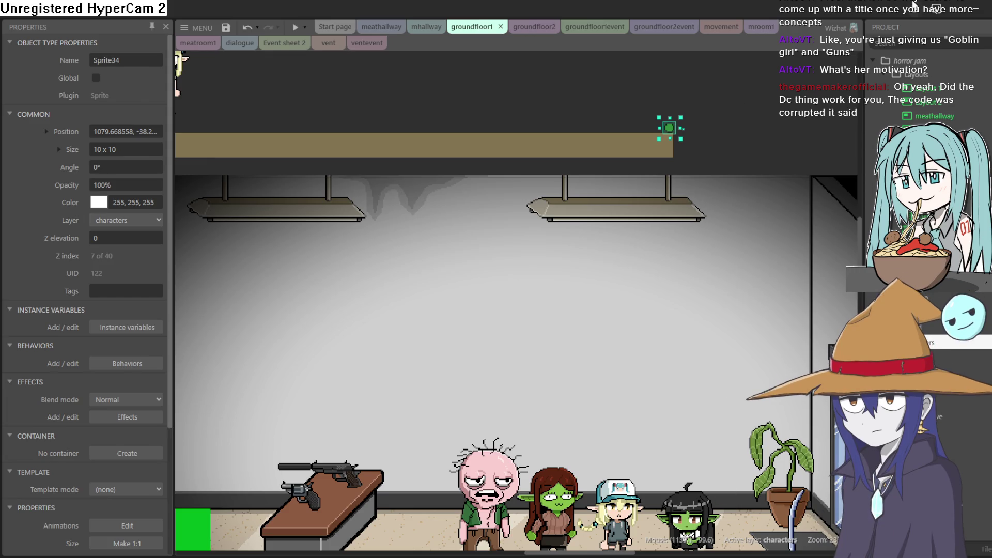
scroll(744, 96, "down", 1)
scroll(747, 94, "down", 1)
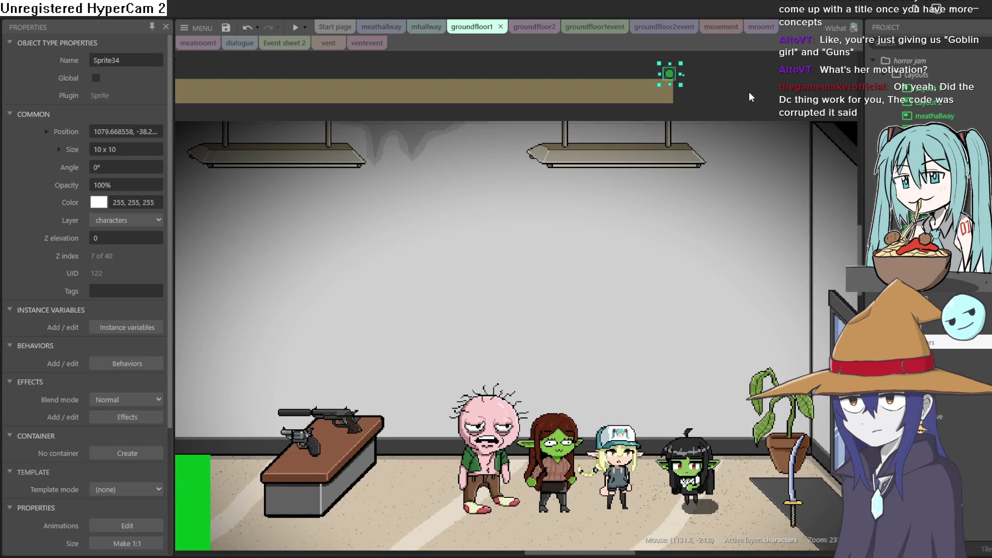
scroll(773, 135, "up", 3)
left_click(764, 152)
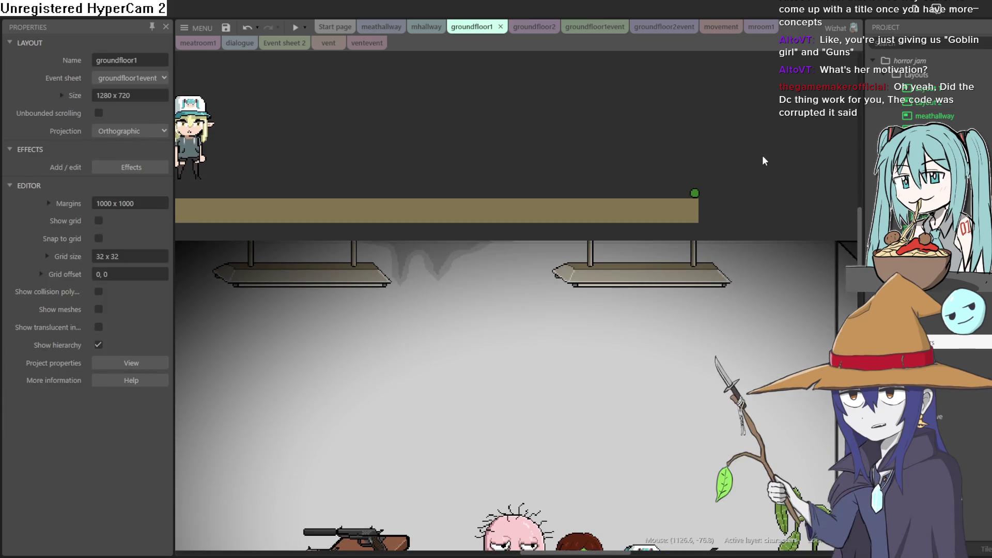
Step: Center the characters and shift the officelobby1 background slightly up-left, then reselect it
scroll(768, 98, "down", 3)
scroll(759, 93, "down", 5)
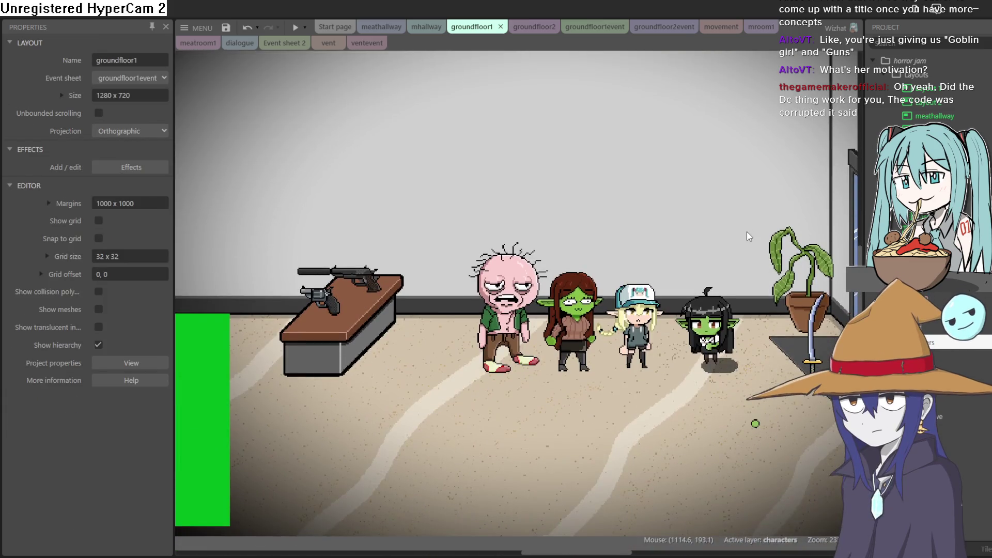
scroll(718, 336, "down", 1)
scroll(718, 337, "up", 5)
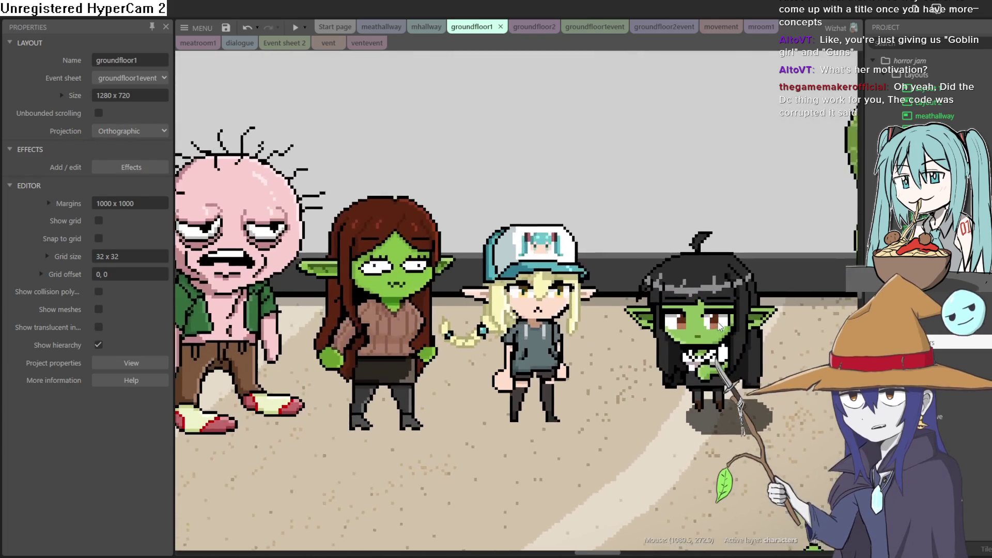
left_click_drag(717, 336, 743, 348)
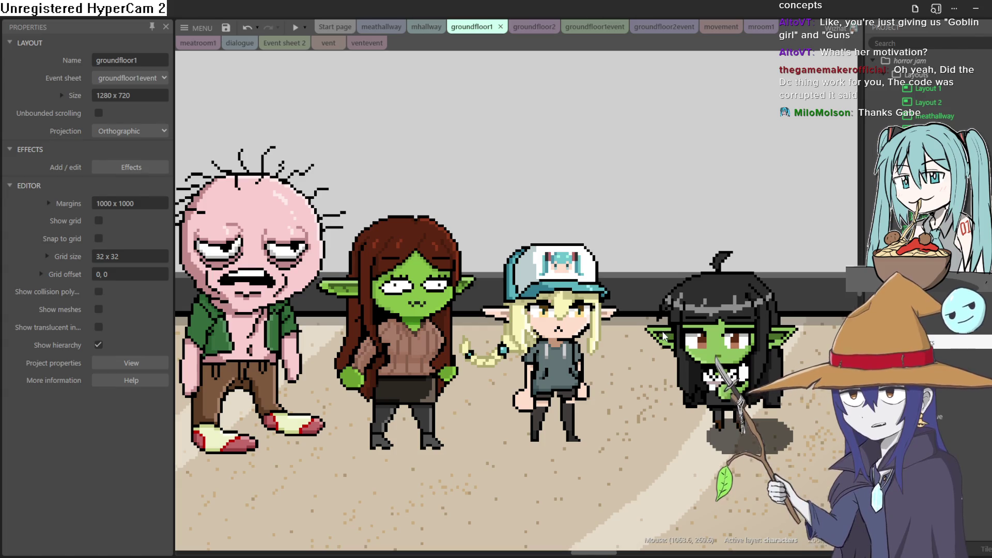
scroll(691, 329, "down", 3)
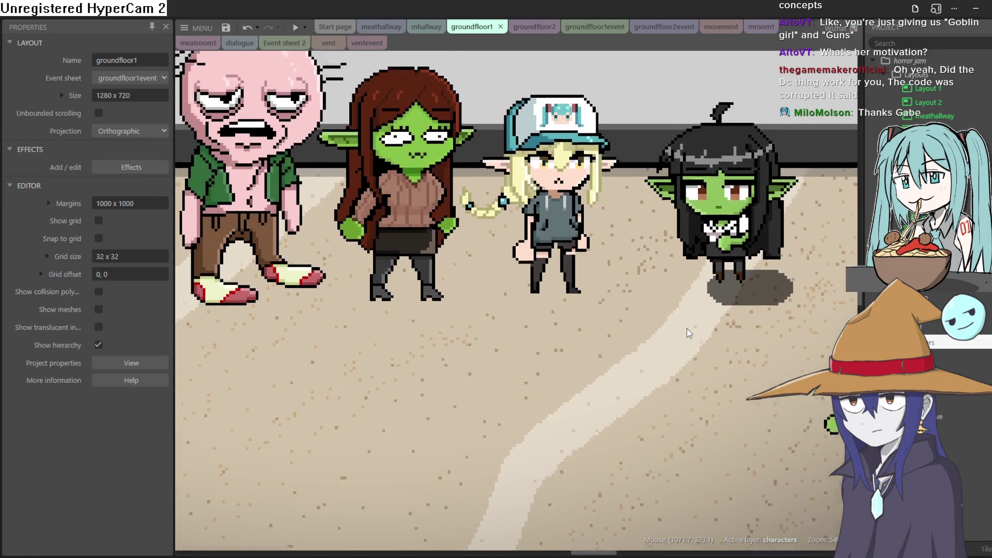
scroll(681, 332, "up", 4)
left_click(760, 371)
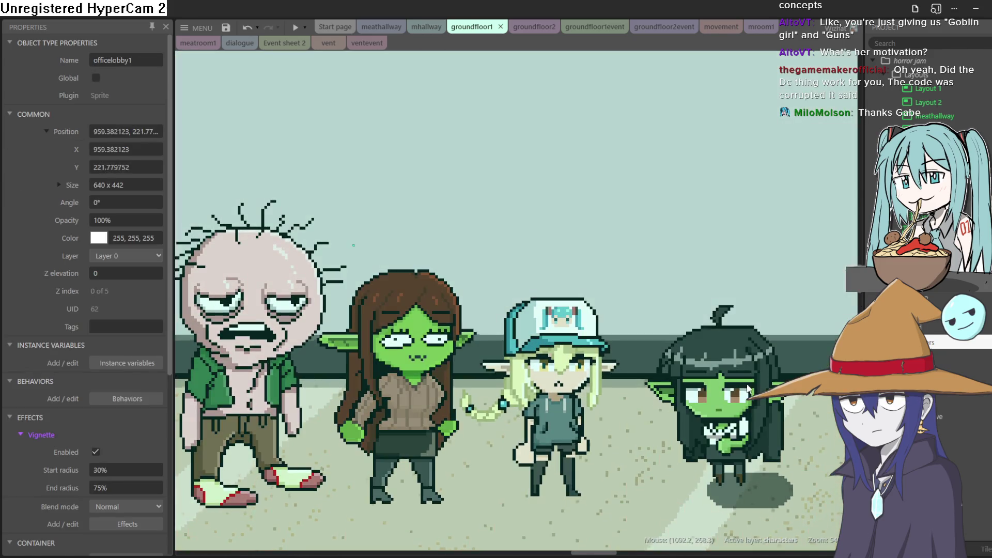
left_click_drag(758, 375, 757, 373)
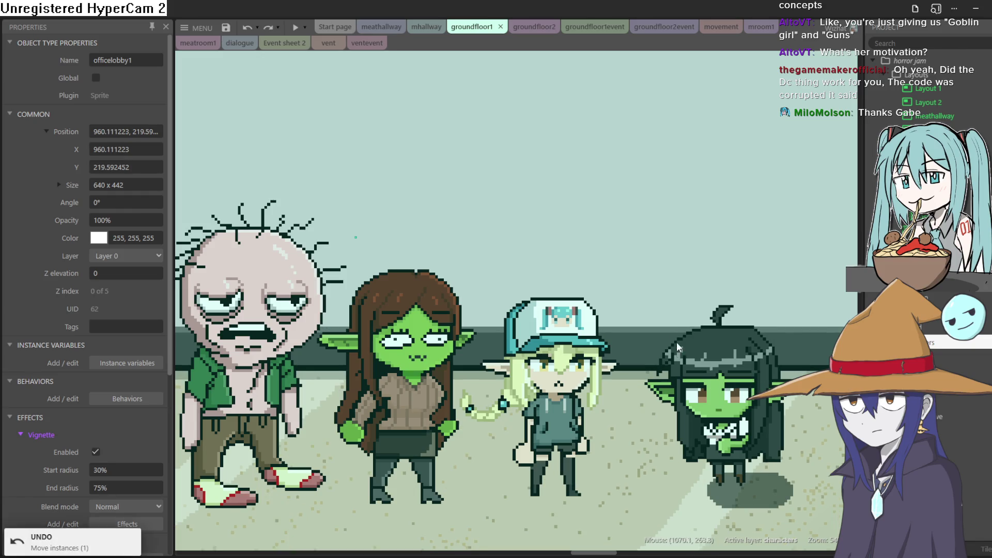
left_click(583, 364)
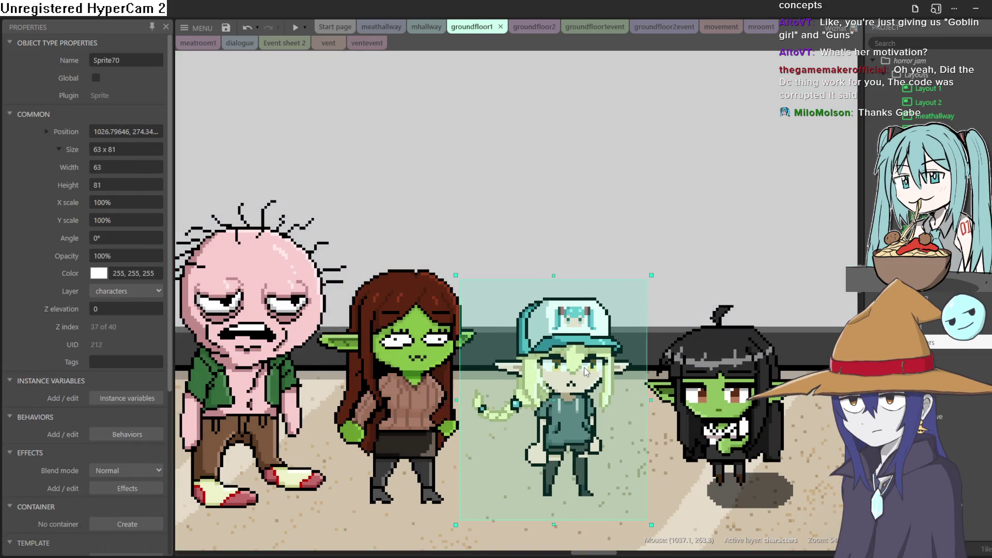
left_click(722, 394)
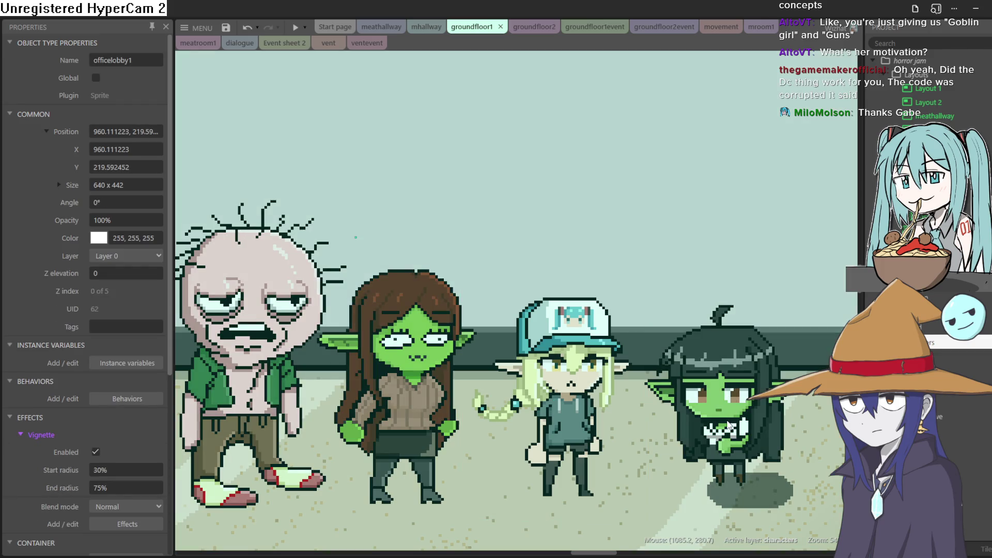
scroll(722, 352, "down", 3)
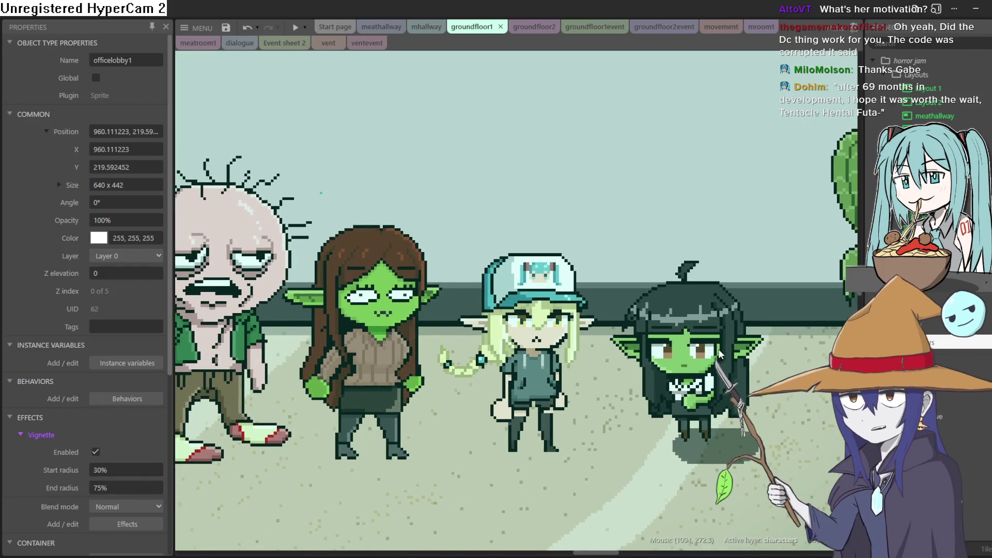
scroll(722, 352, "down", 4)
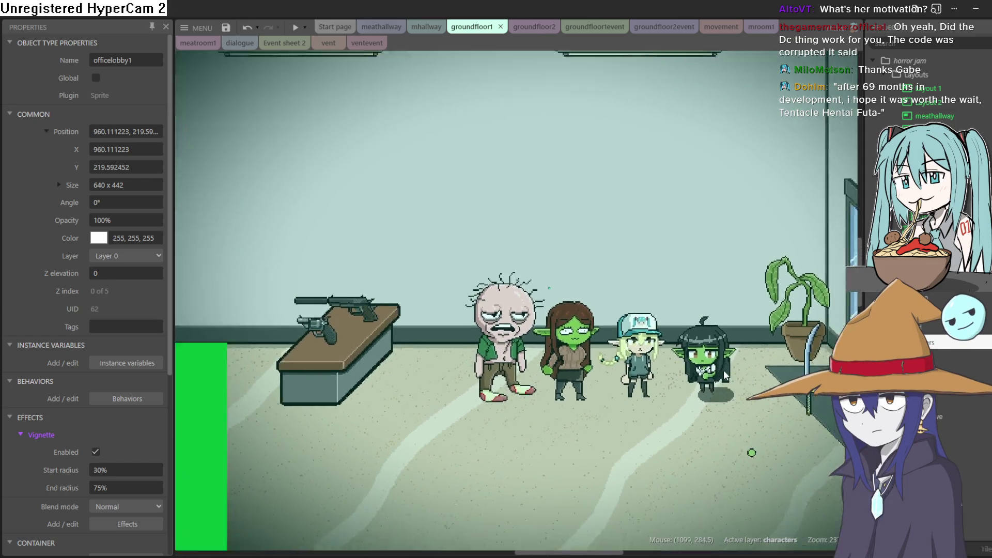
Step: Nudge the black-haired goblin slightly up and right
scroll(724, 375, "down", 2)
left_click(713, 364)
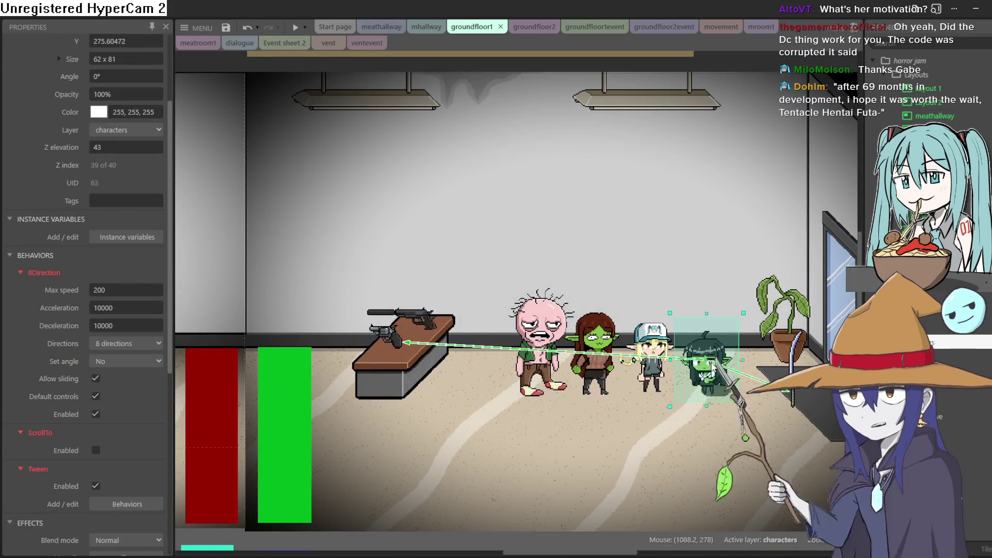
left_click_drag(713, 364, 714, 357)
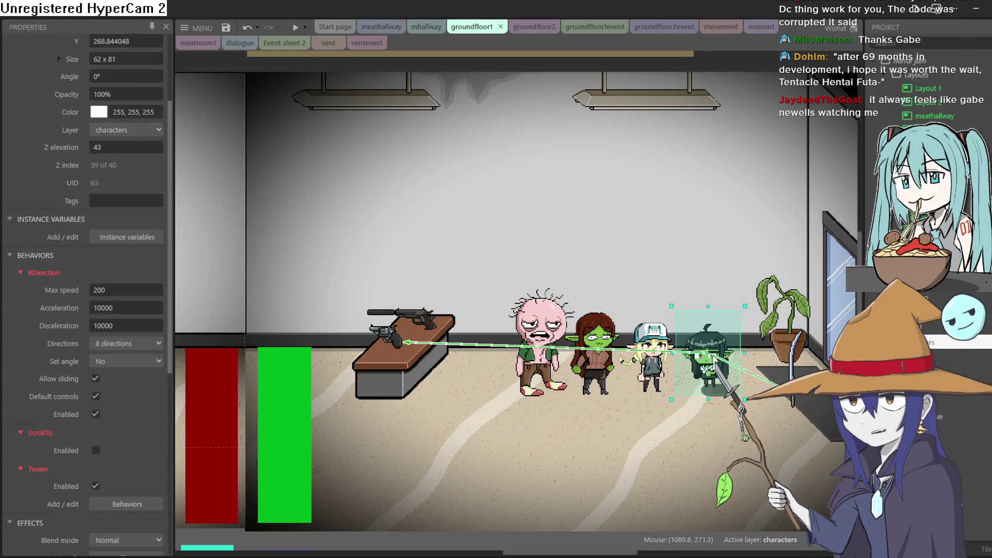
Step: Move the revolver onto the goblin girl, then put it back on the table
scroll(722, 360, "down", 2)
scroll(734, 357, "up", 3)
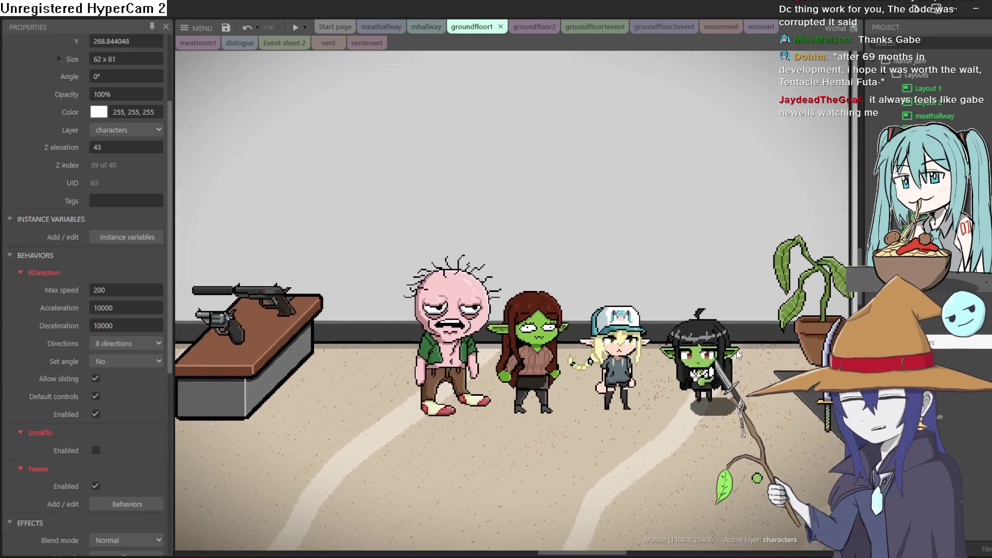
scroll(718, 359, "down", 2)
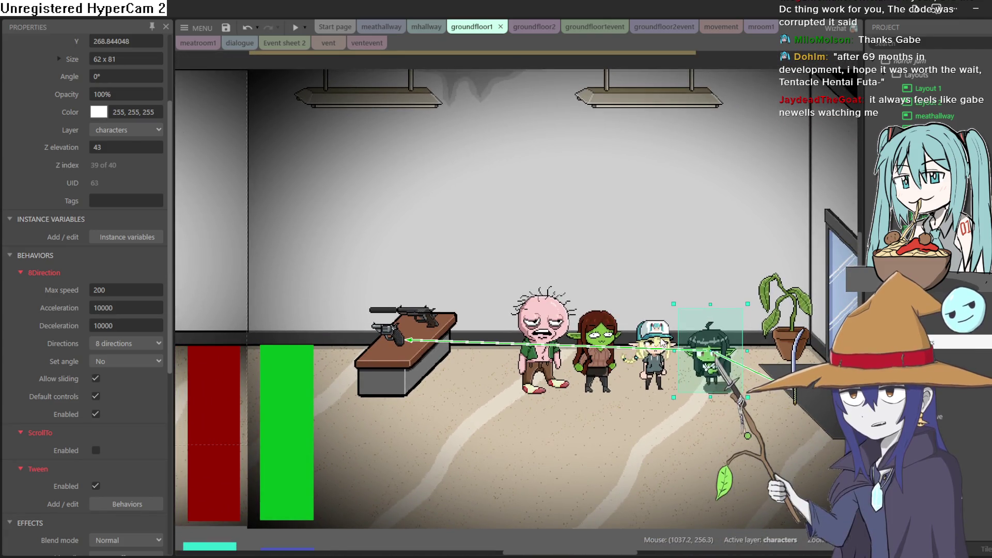
scroll(672, 346, "down", 1)
scroll(724, 356, "up", 2)
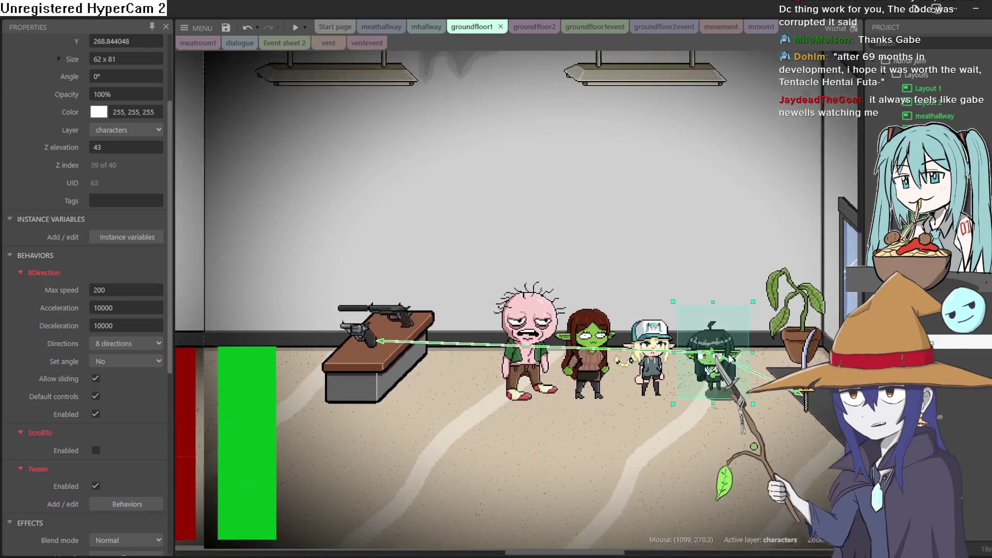
scroll(730, 358, "down", 1)
left_click_drag(391, 333, 710, 321)
left_click(781, 380)
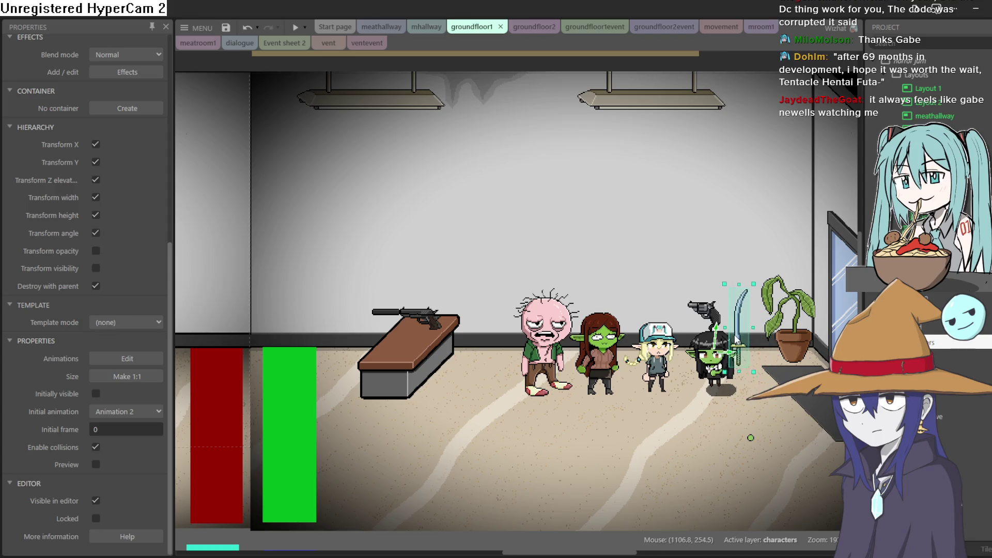
left_click(716, 361)
scroll(722, 363, "up", 3)
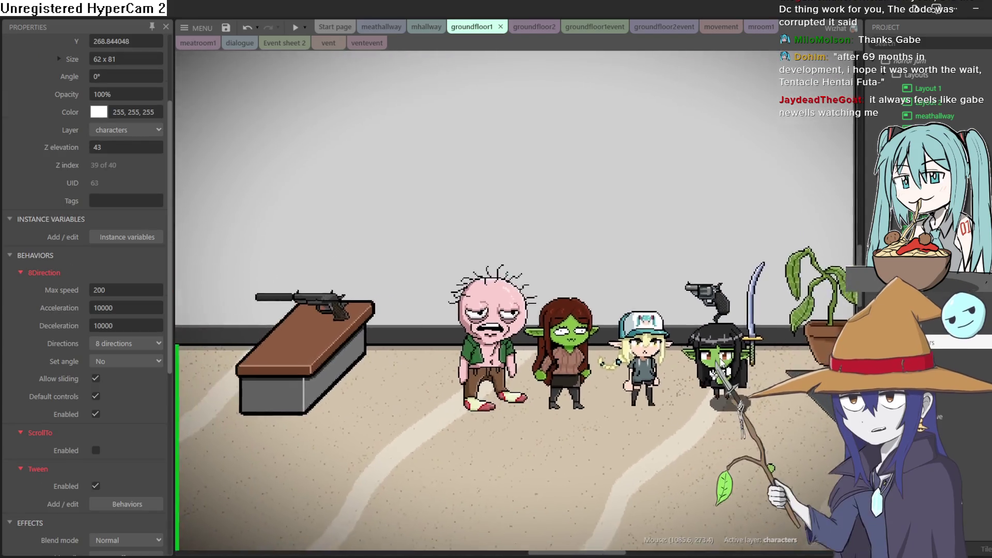
scroll(721, 363, "down", 2)
mouse_move(708, 310)
left_mouse_down()
mouse_move(479, 287)
mouse_move(388, 332)
left_mouse_up()
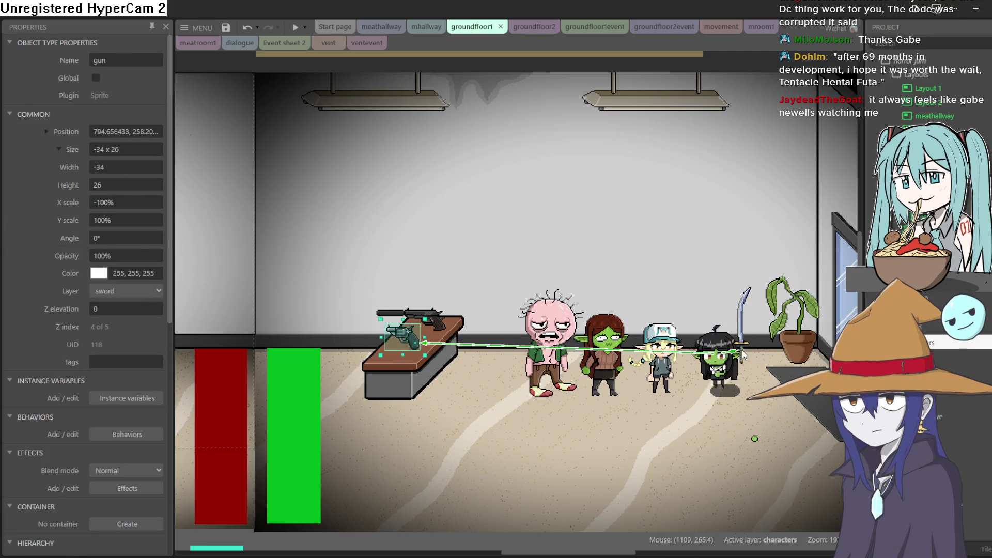
Step: Set the sword down beside the potted plant and deselect it
left_click_drag(743, 354, 802, 366)
scroll(710, 228, "up", 2)
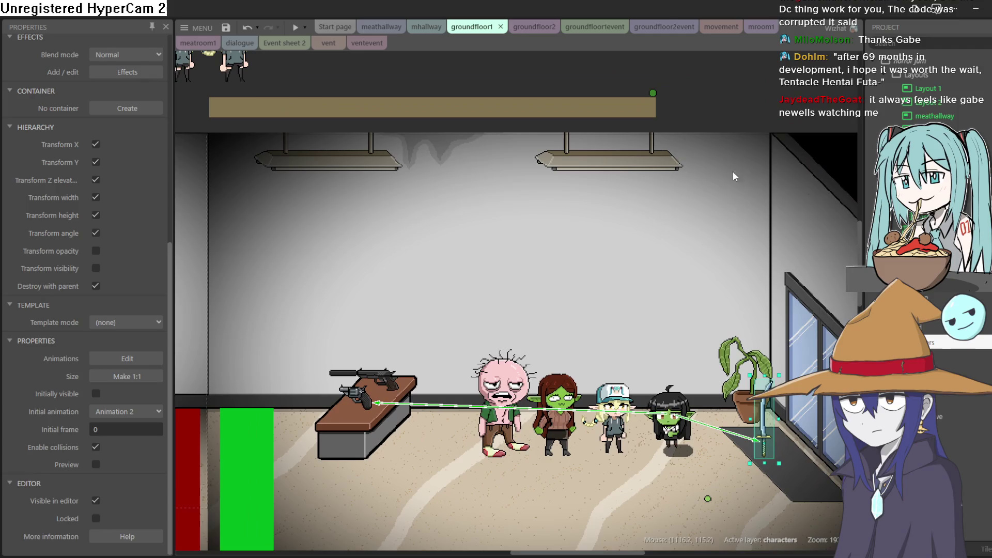
left_click(741, 97)
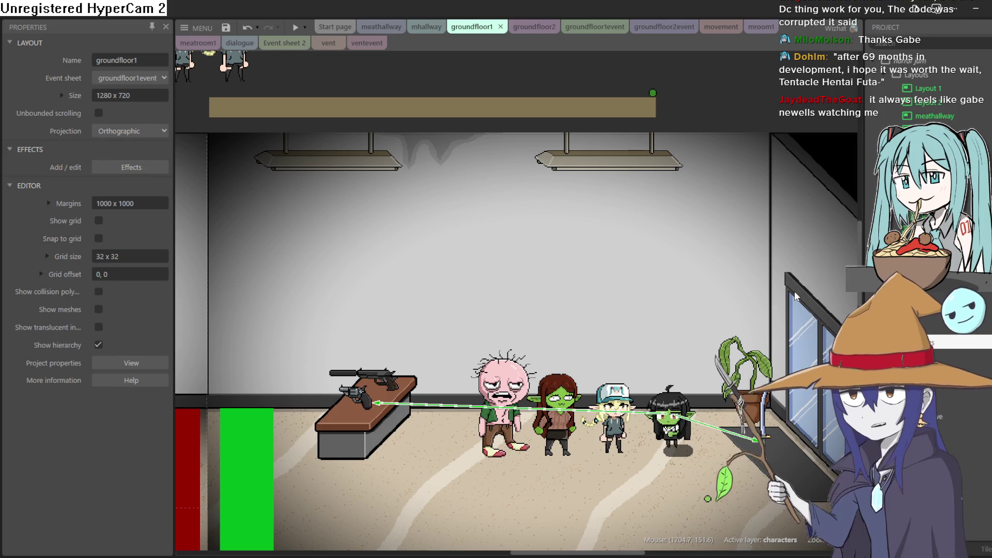
Step: Try the goblin girl by the plant, then return her beside the elf at Y about 271.4
mouse_move(795, 296)
left_mouse_down()
mouse_move(775, 208)
mouse_move(771, 249)
mouse_move(784, 230)
left_mouse_up()
scroll(588, 285, "down", 2)
scroll(605, 311, "up", 4)
left_click_drag(642, 364, 749, 369)
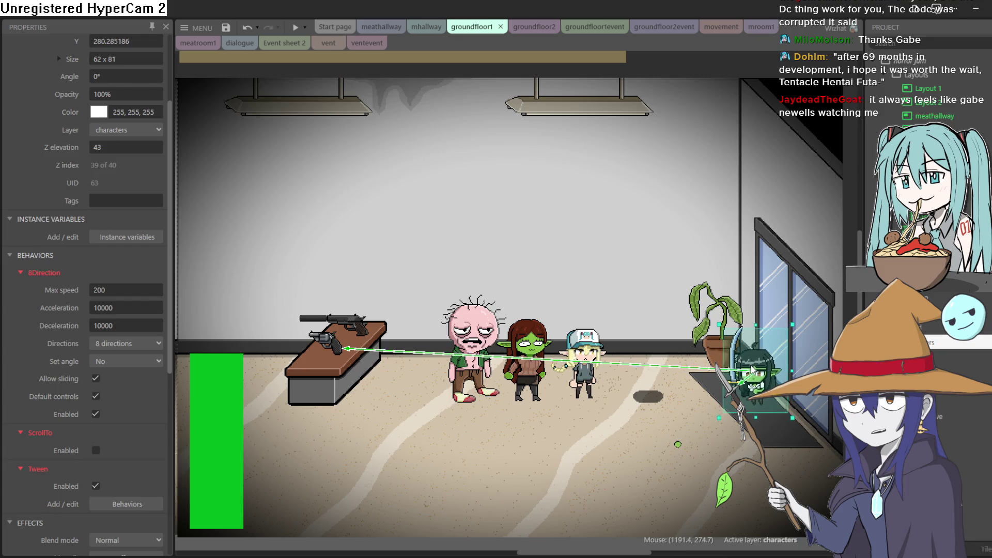
left_click_drag(645, 361, 642, 361)
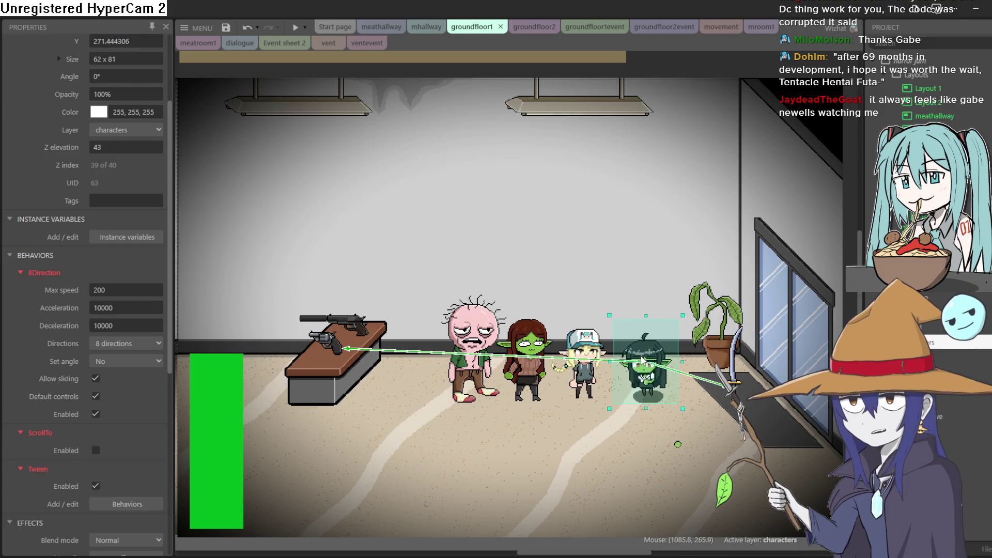
scroll(642, 360, "left", 7)
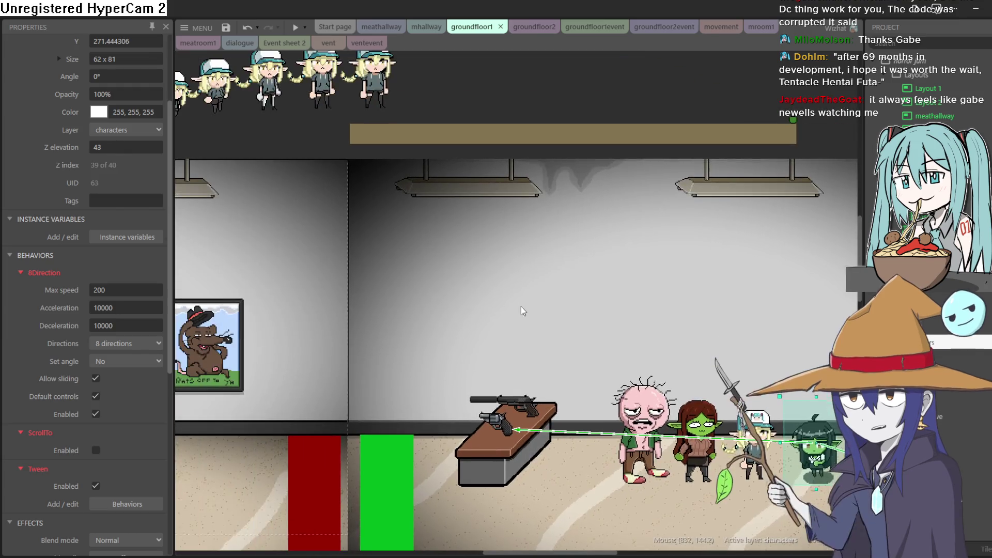
Step: Look through the groundfloor1event, groundfloor2event, vent and mhallway tabs, then return to groundfloor1
scroll(534, 301, "up", 1)
scroll(534, 301, "left", 3)
scroll(427, 221, "left", 5)
scroll(427, 221, "up", 4)
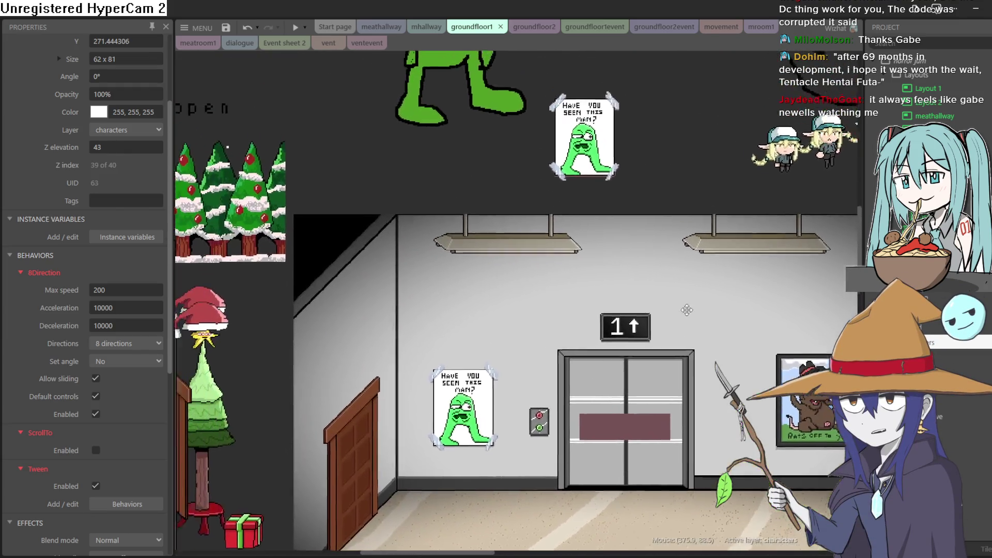
scroll(709, 248, "left", 1)
scroll(709, 248, "down", 6)
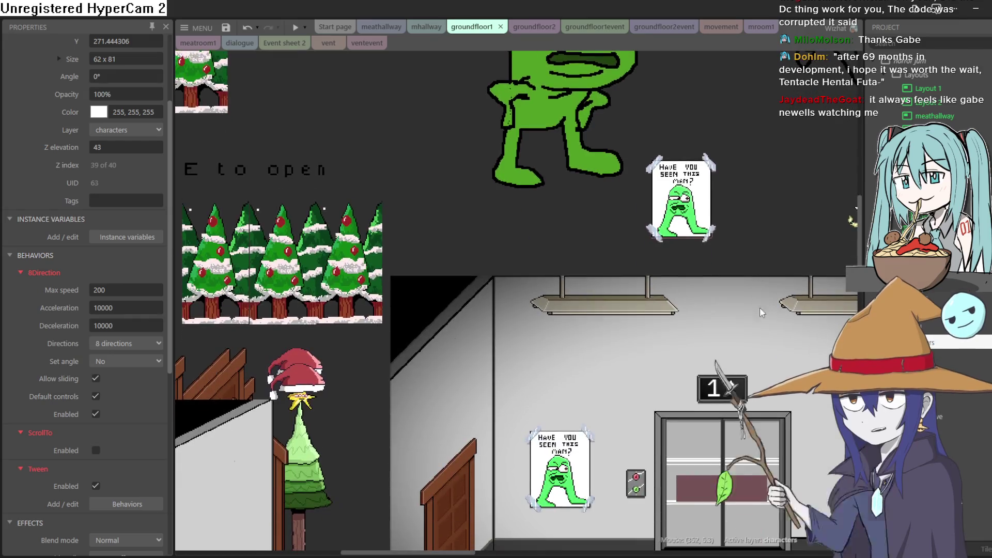
left_click(599, 31)
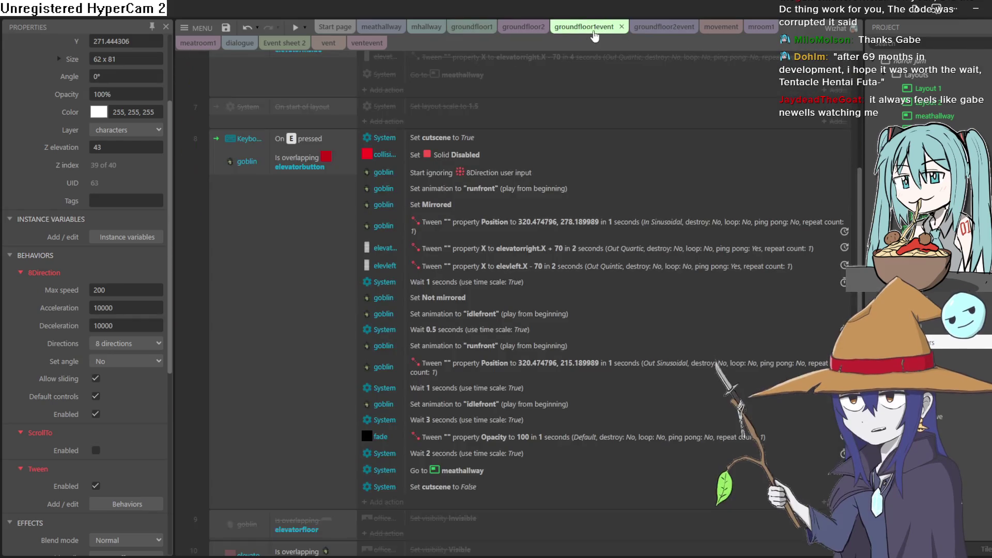
left_click(641, 29)
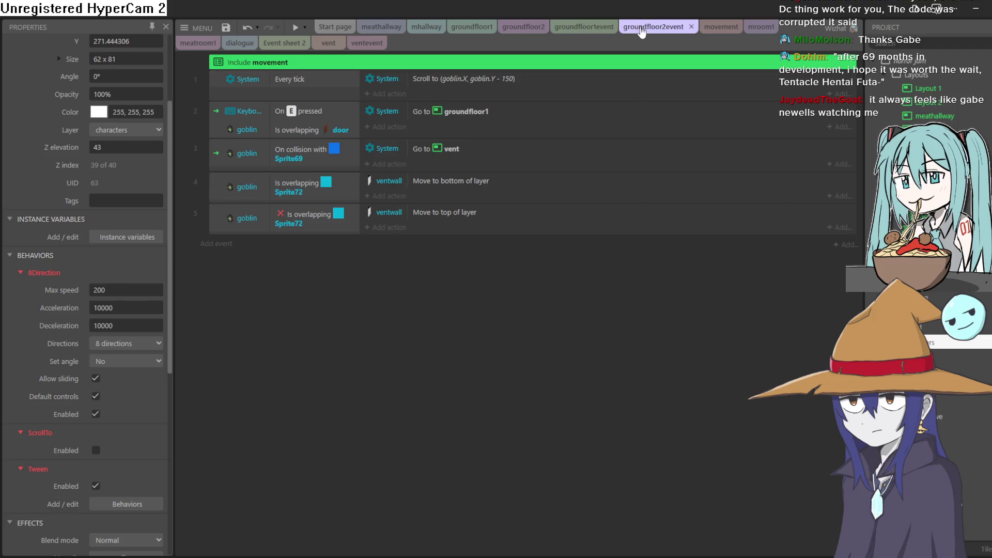
left_click(327, 45)
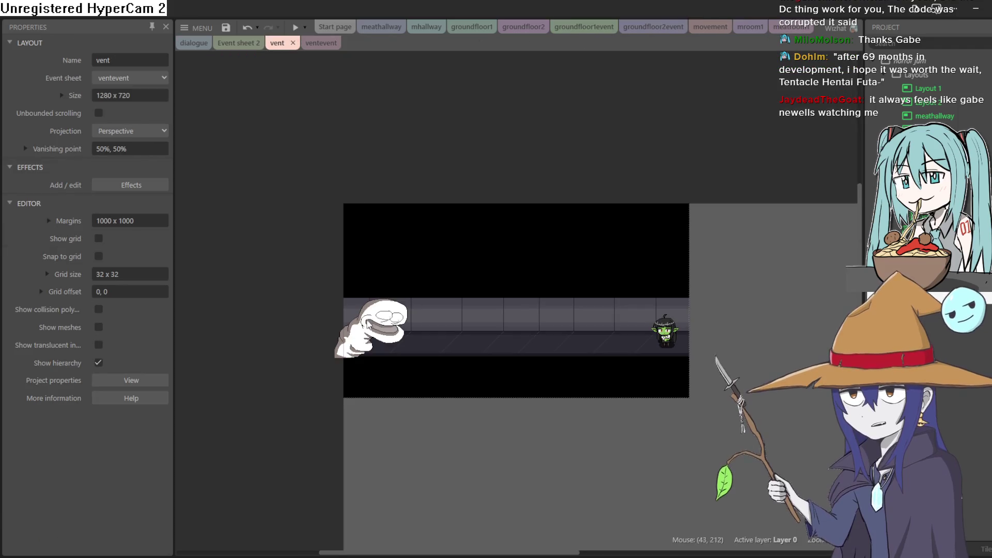
scroll(484, 234, "up", 3)
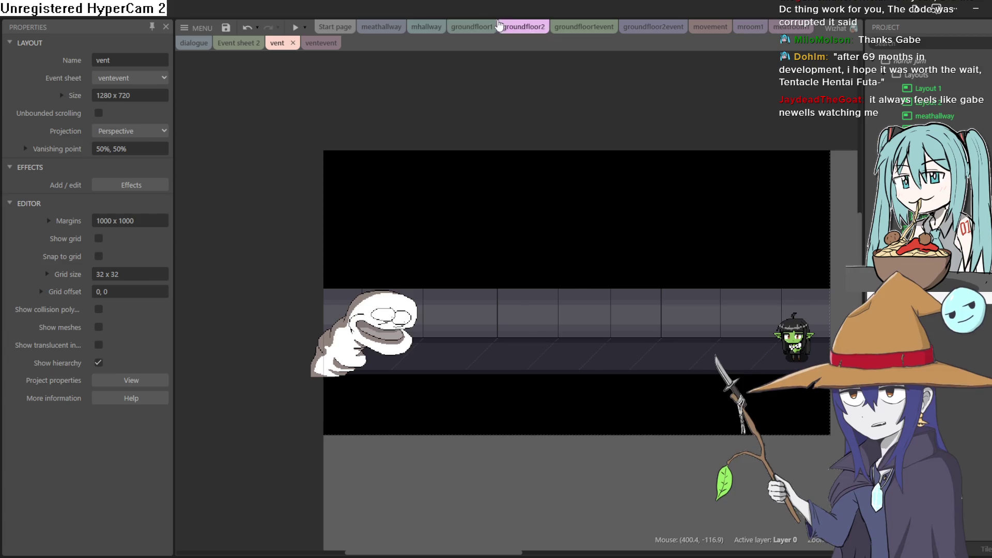
left_click(419, 30)
left_click(467, 29)
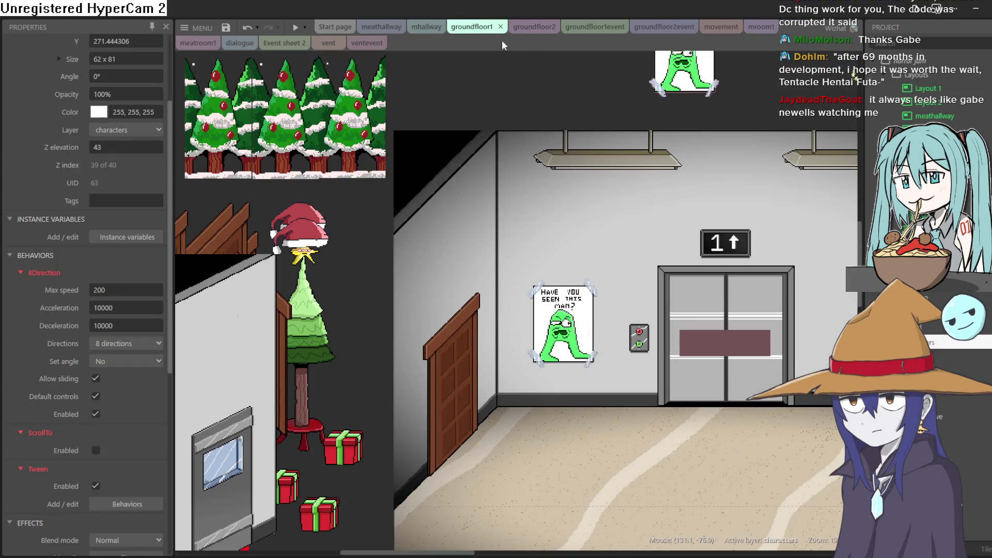
Step: Open the meathallway layout, pan to the hallway room and select the pink bunny girl Sprite25
left_click(371, 30)
left_click_drag(597, 329, 502, 205)
left_click(642, 364)
Step: Place Sprite25 in the hallway beside the elevator at 480, 240, then go back to groundfloor1
mouse_move(641, 365)
left_mouse_down()
mouse_move(509, 203)
mouse_move(524, 196)
left_mouse_up()
scroll(524, 197, "up", 3)
scroll(530, 190, "up", 5)
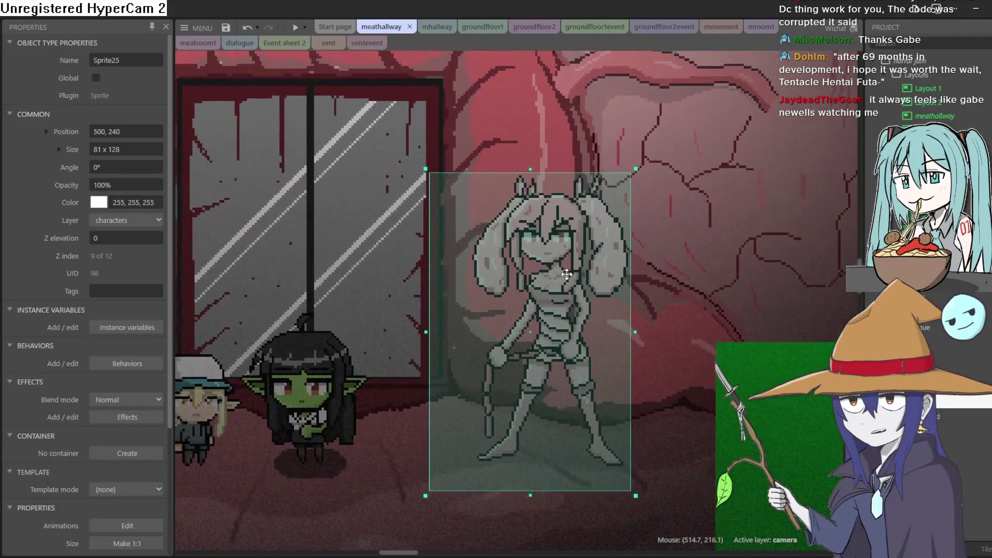
mouse_move(567, 274)
left_mouse_down()
mouse_move(625, 304)
mouse_move(603, 287)
mouse_move(596, 305)
mouse_move(647, 312)
mouse_move(548, 301)
mouse_move(582, 309)
left_mouse_up()
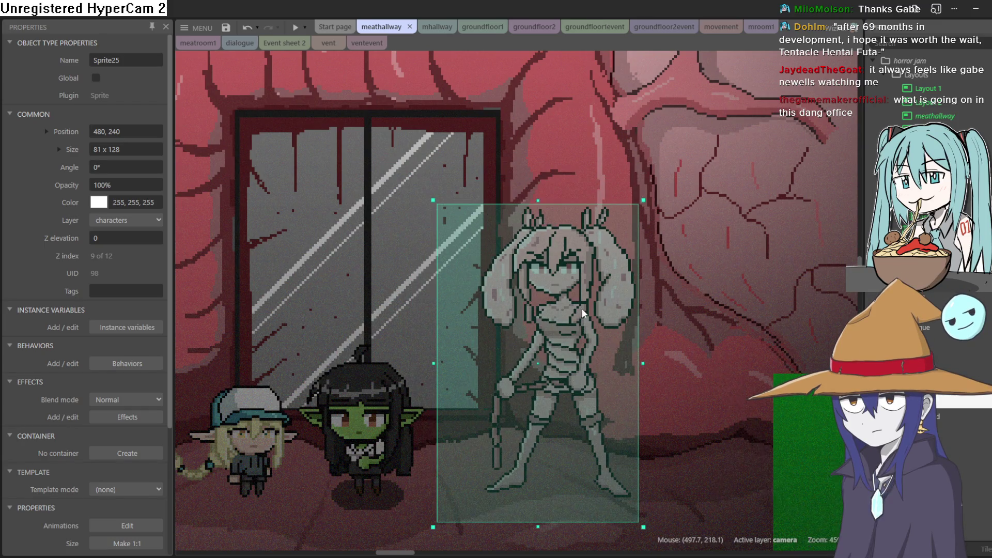
scroll(581, 308, "down", 3)
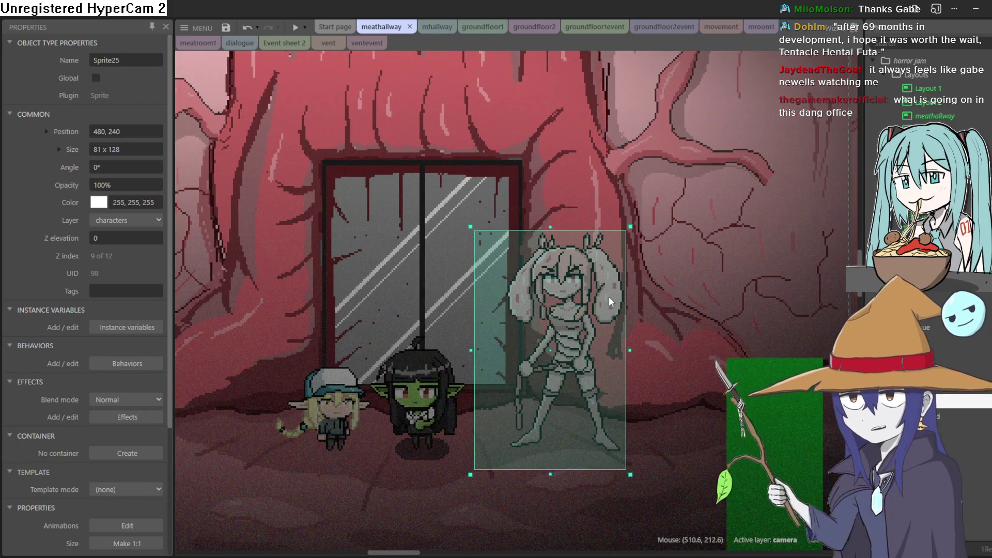
scroll(576, 264, "down", 1)
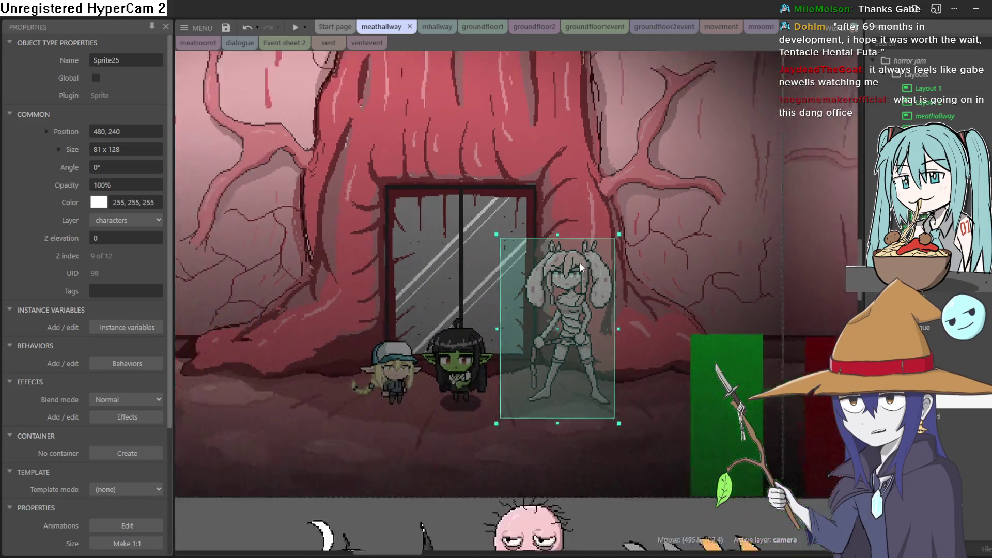
scroll(579, 262, "up", 1)
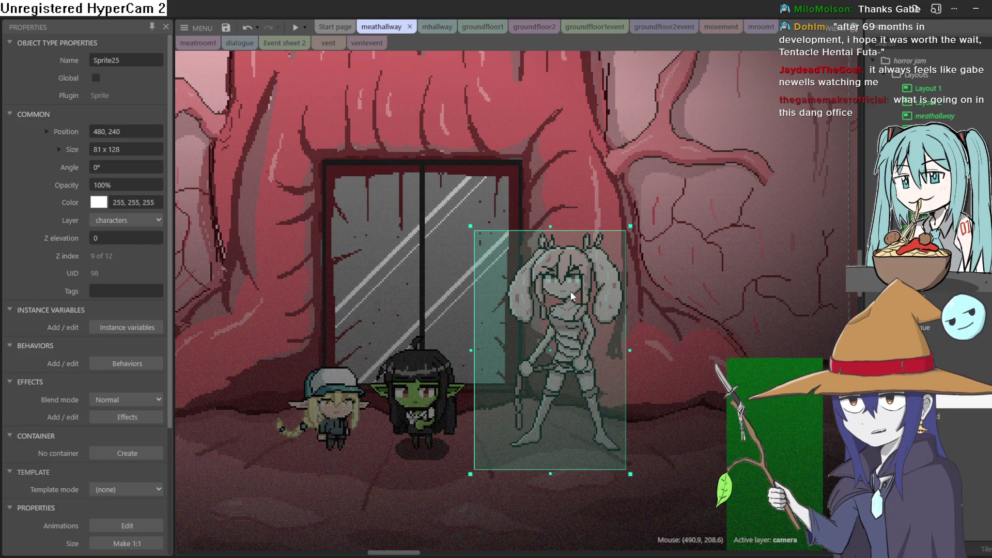
scroll(572, 287, "down", 1)
scroll(573, 286, "down", 1)
mouse_move(588, 284)
left_mouse_down()
mouse_move(299, 273)
mouse_move(254, 255)
mouse_move(491, 232)
mouse_move(572, 264)
left_mouse_up()
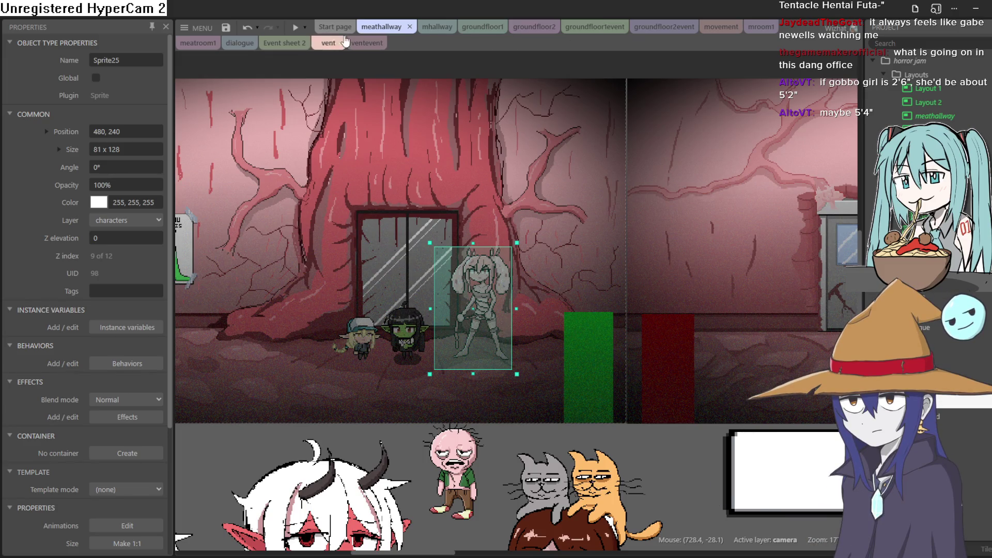
left_click(482, 27)
Step: Paste a Sprite25 bunny girl copy beside the goblin near the plant, at about 1141, 254
scroll(645, 178, "right", 10)
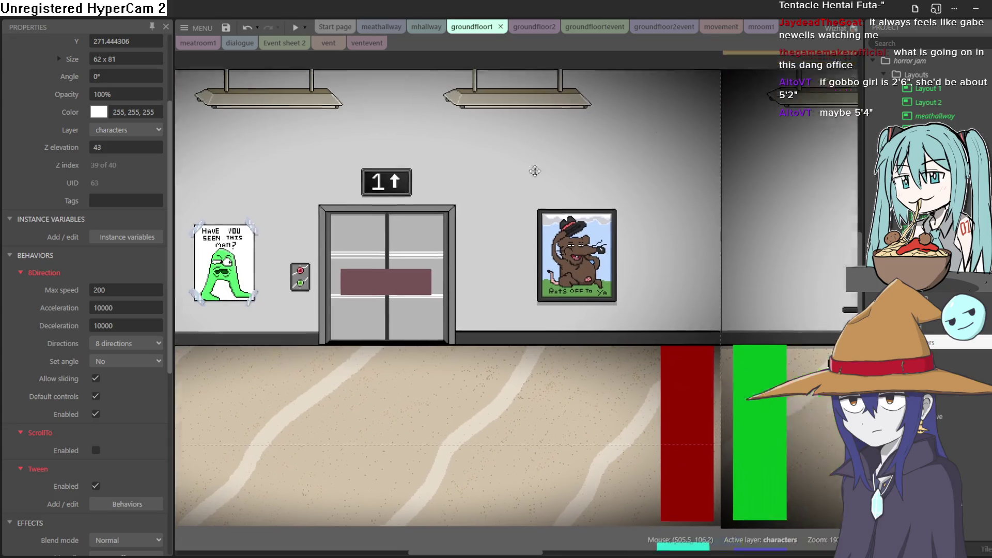
scroll(644, 178, "right", 6)
scroll(930, 88, "down", 2)
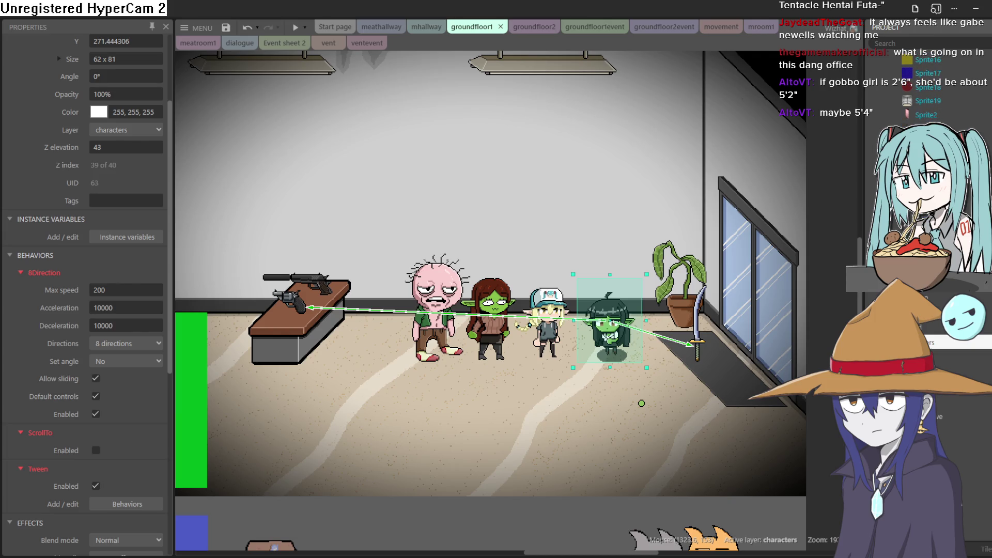
left_click(641, 403)
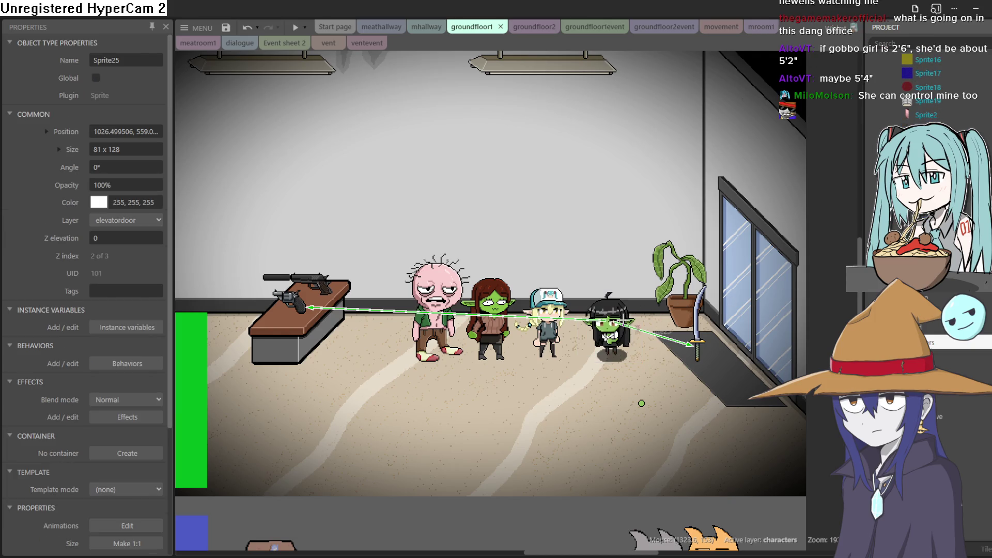
key("ctrl+v")
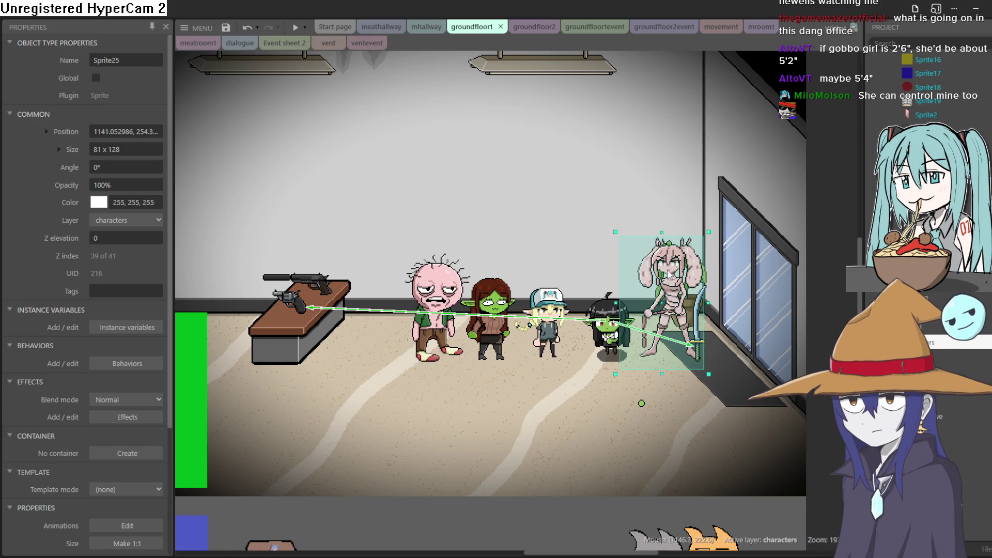
double_click(668, 276)
left_click(903, 85)
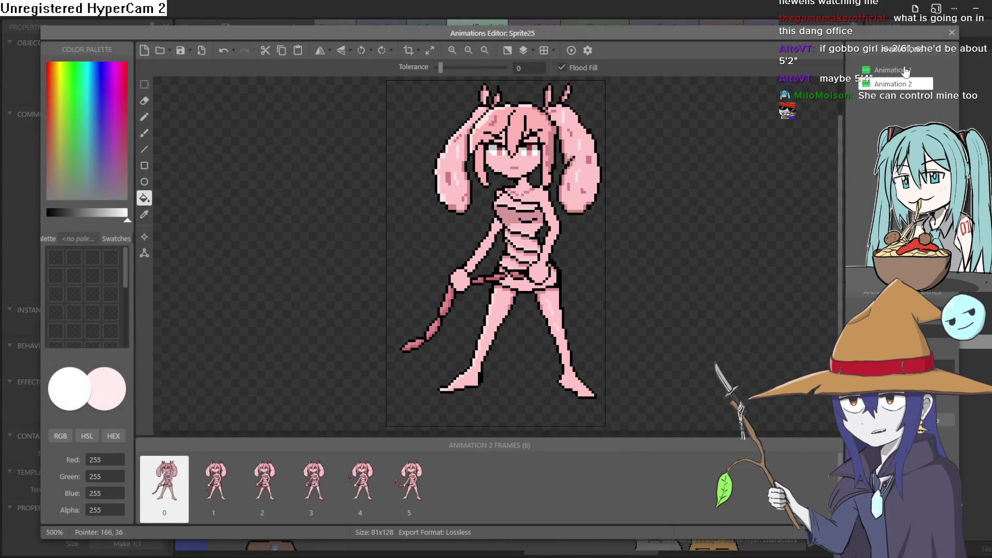
left_click(572, 50)
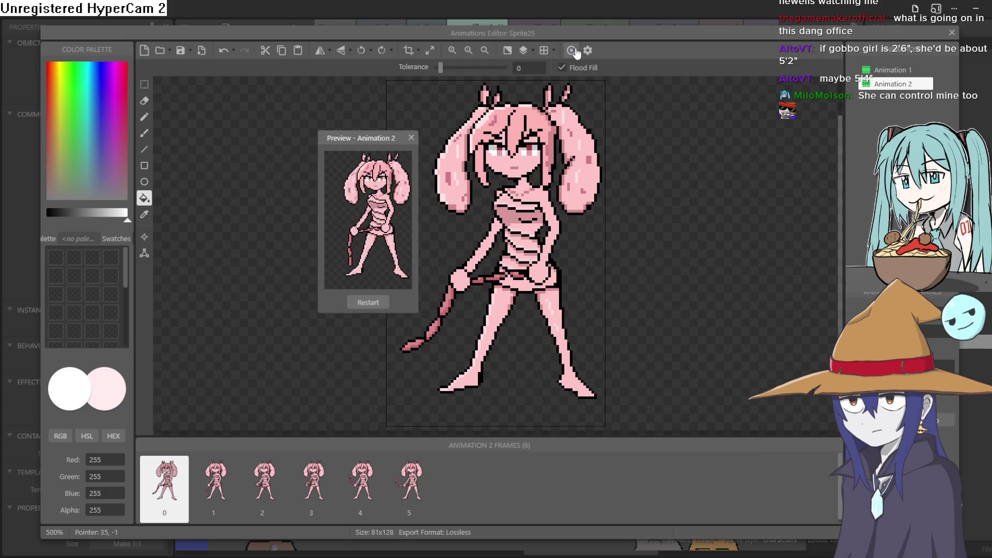
left_click(411, 137)
left_click(952, 32)
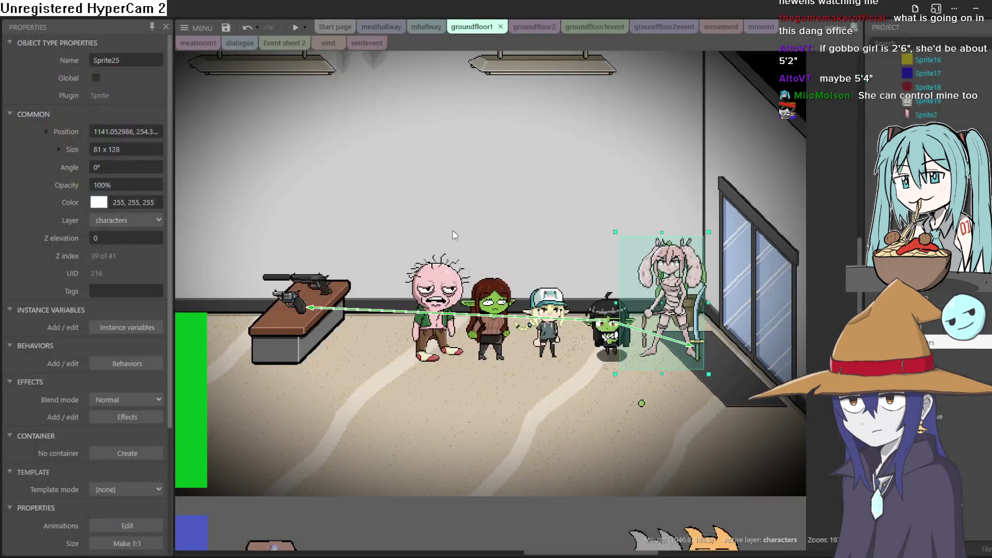
scroll(136, 320, "down", 5)
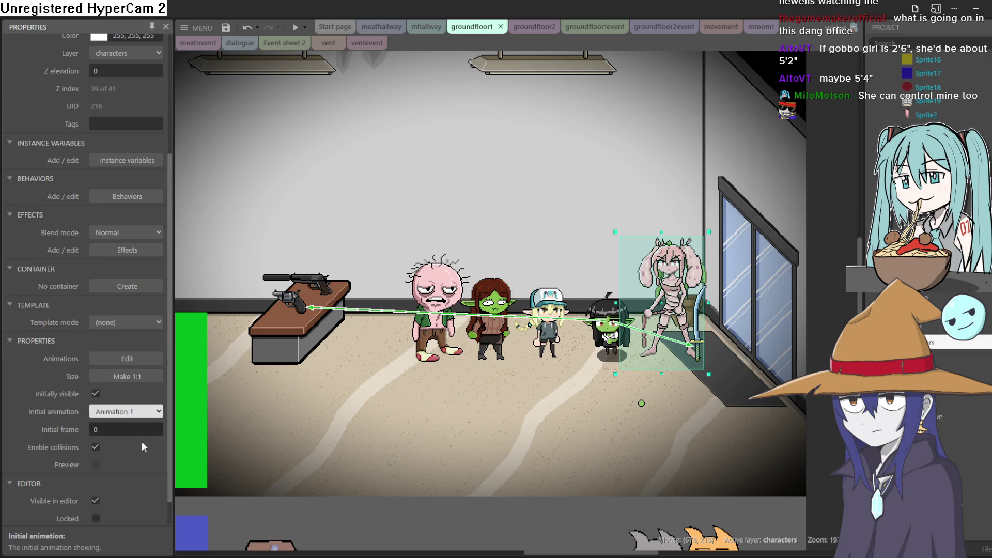
left_click(295, 26)
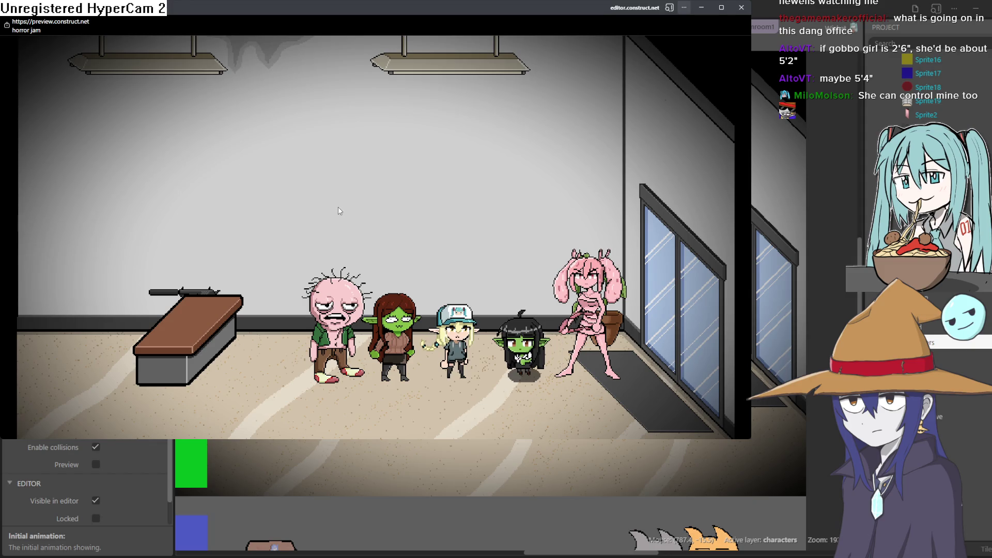
Step: Preview the game, toggle fullscreen with F11, and walk the goblin around the bench and characters
key("F11")
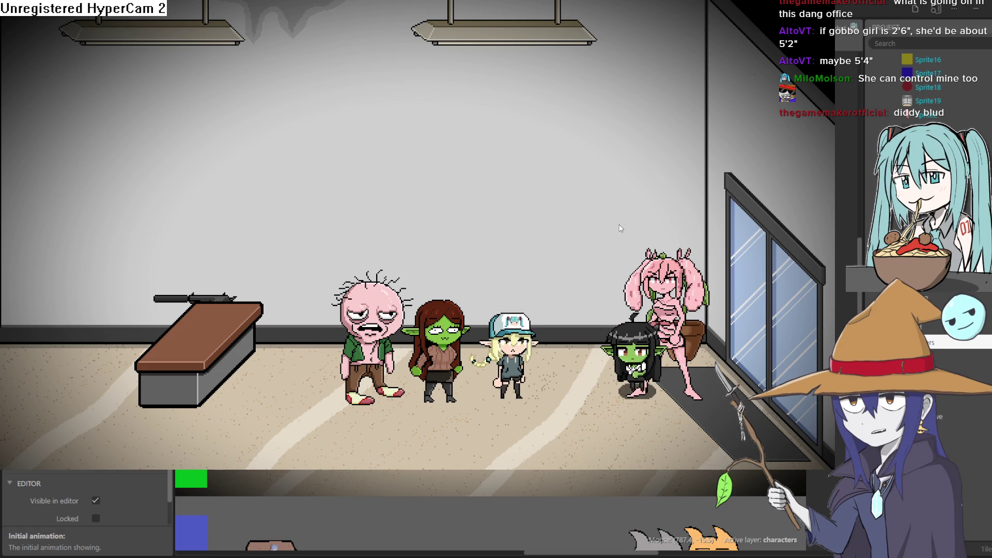
key("F11")
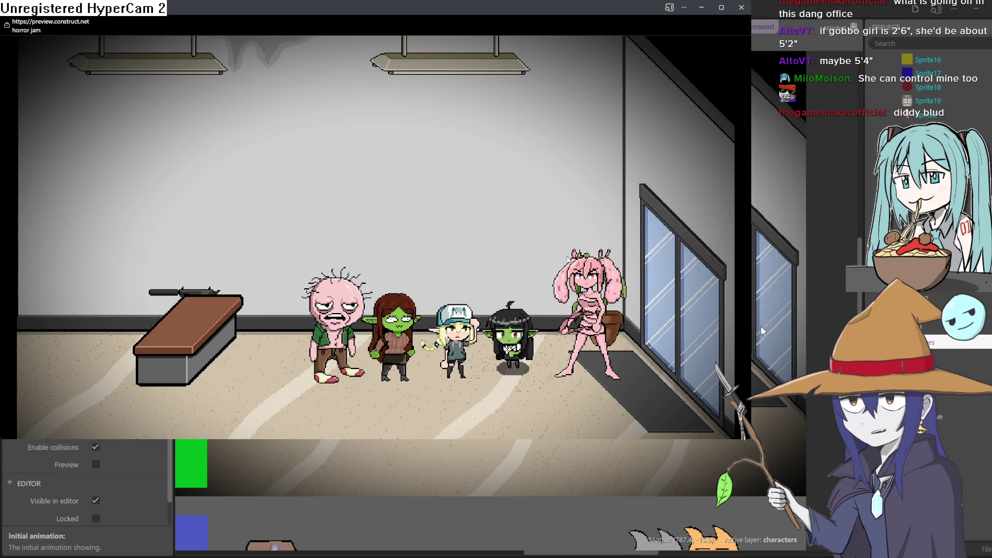
key("Left")
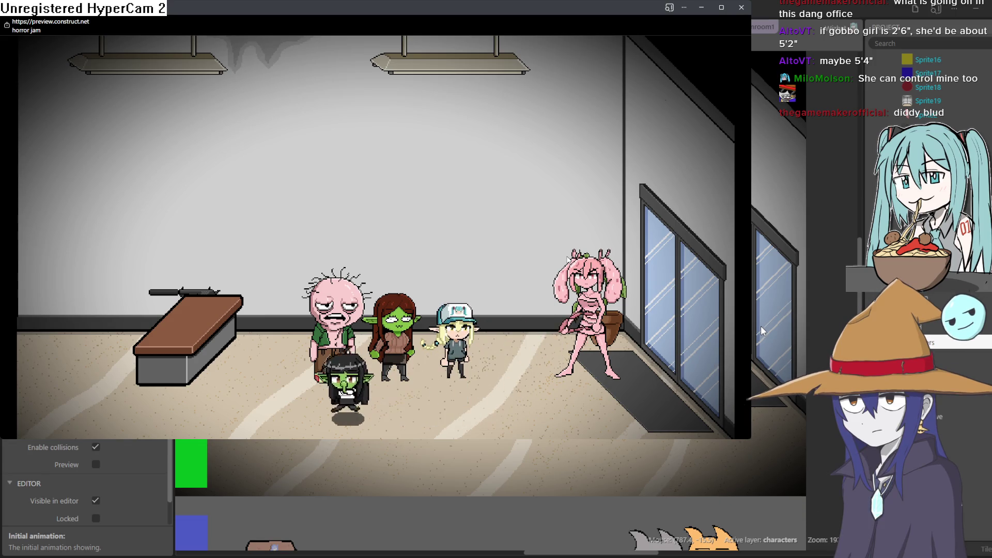
key("Right")
key("Up")
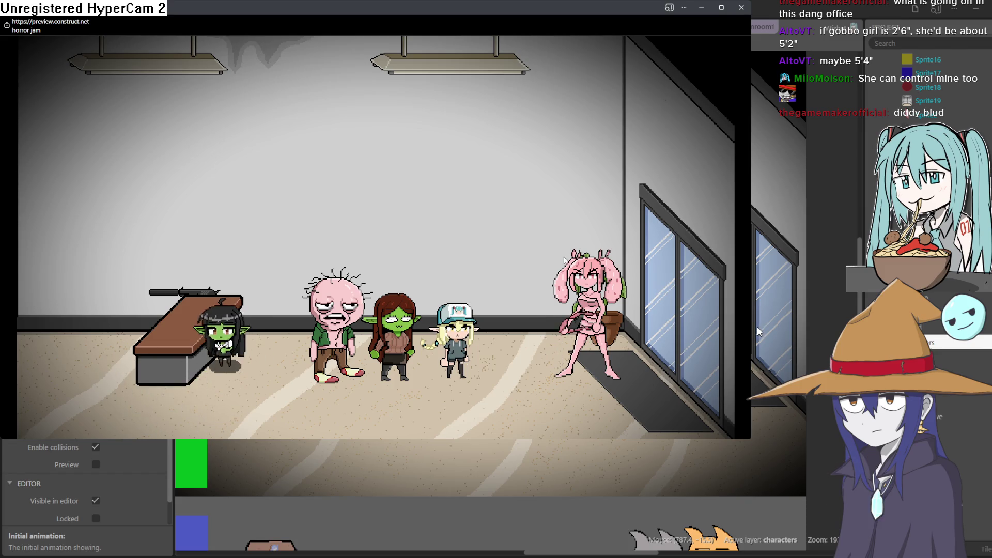
key("Down")
key("Right")
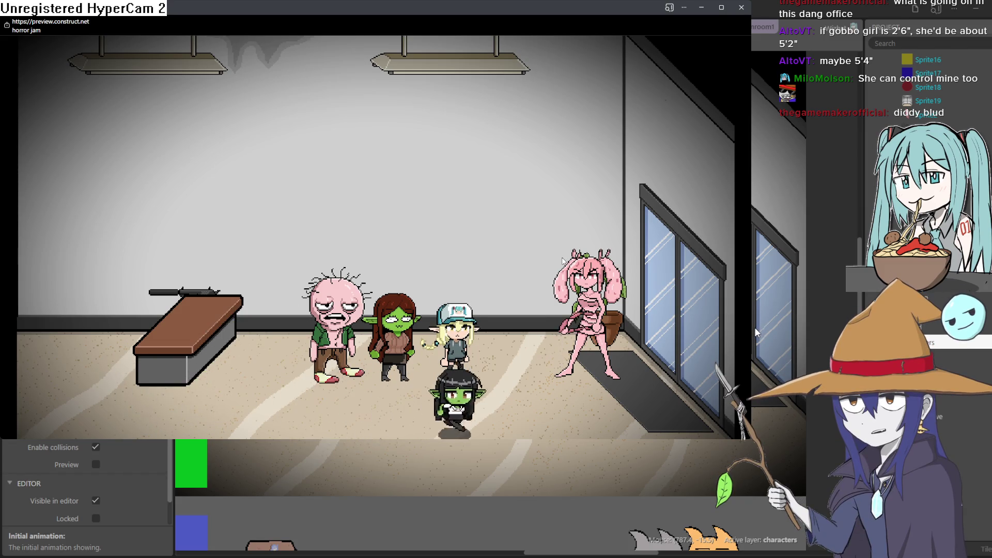
key("Up")
key("Down")
key("Left")
key("Up")
key("Left")
Step: Walk the goblin through the room's corners and on along the next hallway
key("Down")
key("Up")
key("Left")
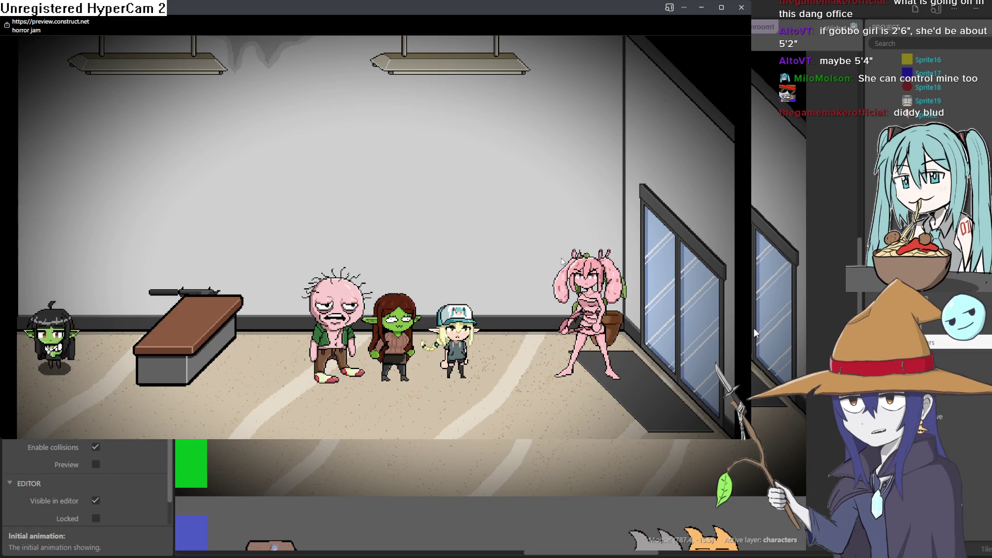
key("Down")
key("Right")
key("Right")
key("Up")
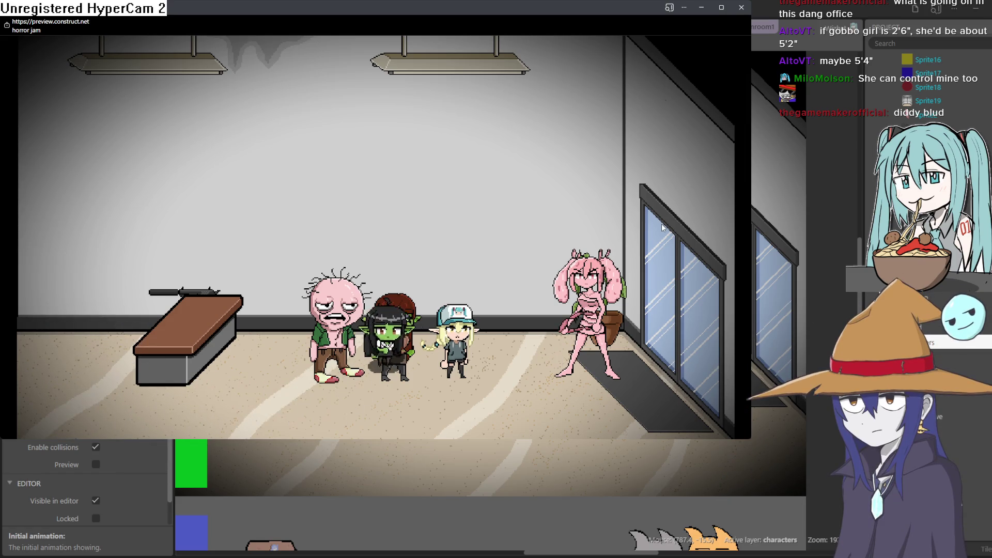
key("Right")
key("Left")
key("Up")
key("Down")
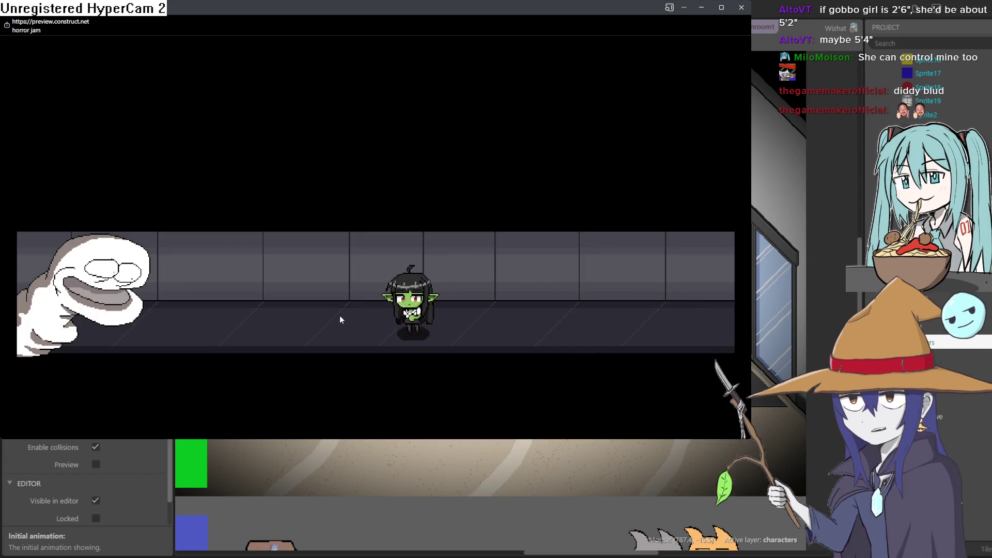
key("Right")
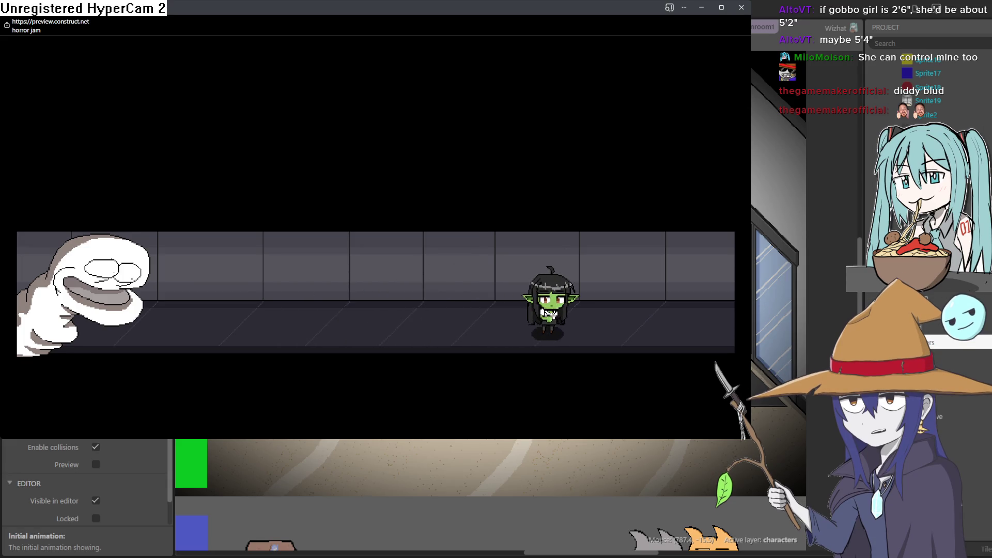
Step: Close the preview and move the black-haired goblin up to Y 267.8 in groundfloor1
left_click(741, 7)
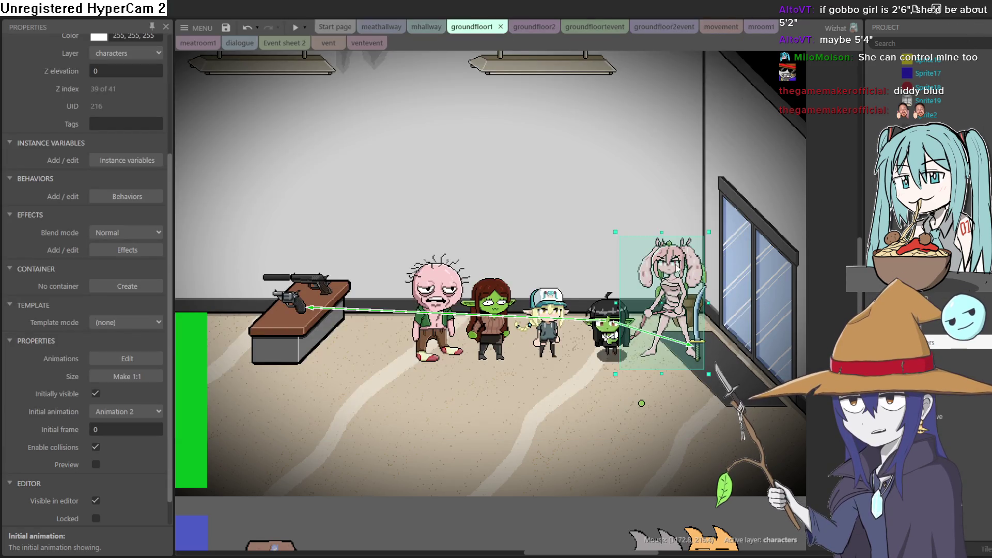
left_click(604, 317)
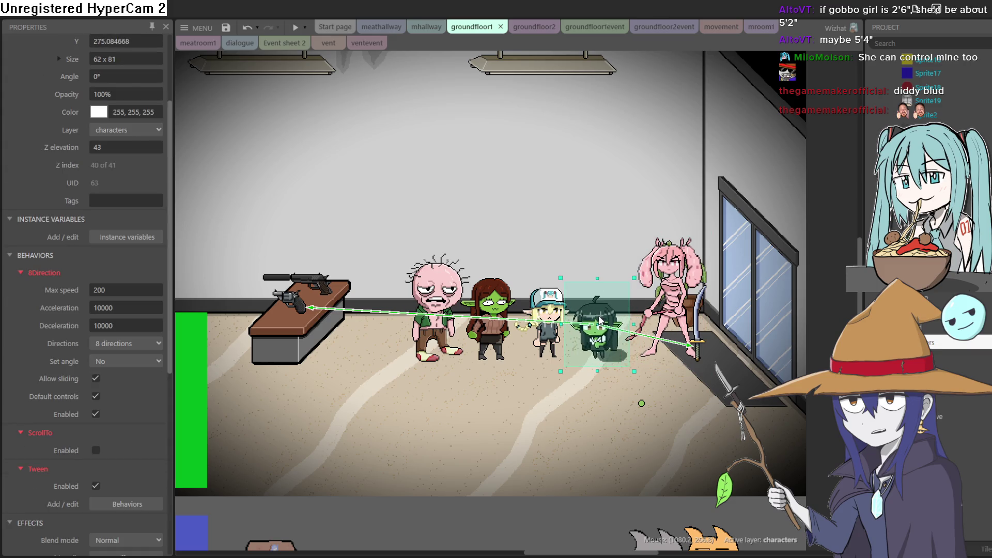
left_click_drag(599, 320, 610, 318)
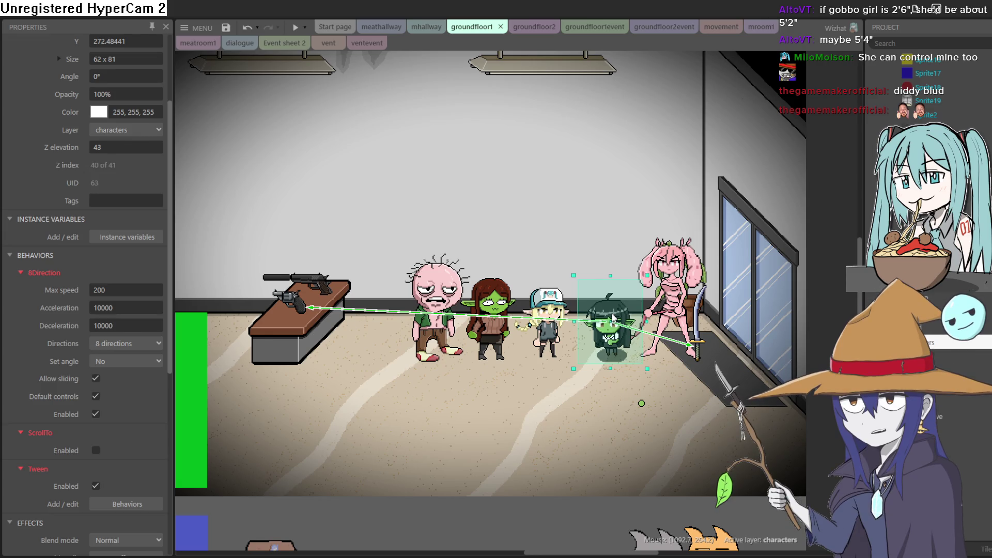
left_click_drag(607, 314, 605, 314)
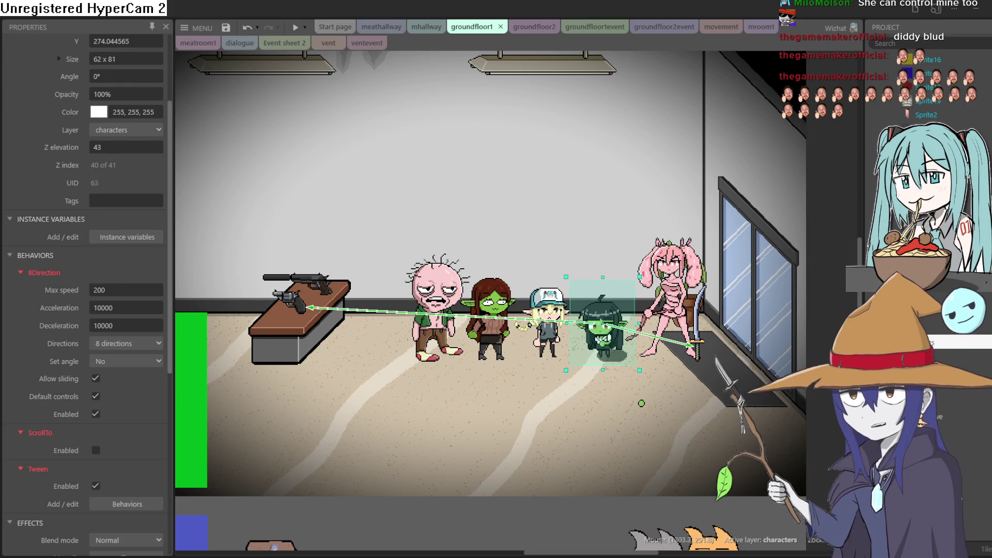
left_click_drag(603, 336, 605, 330)
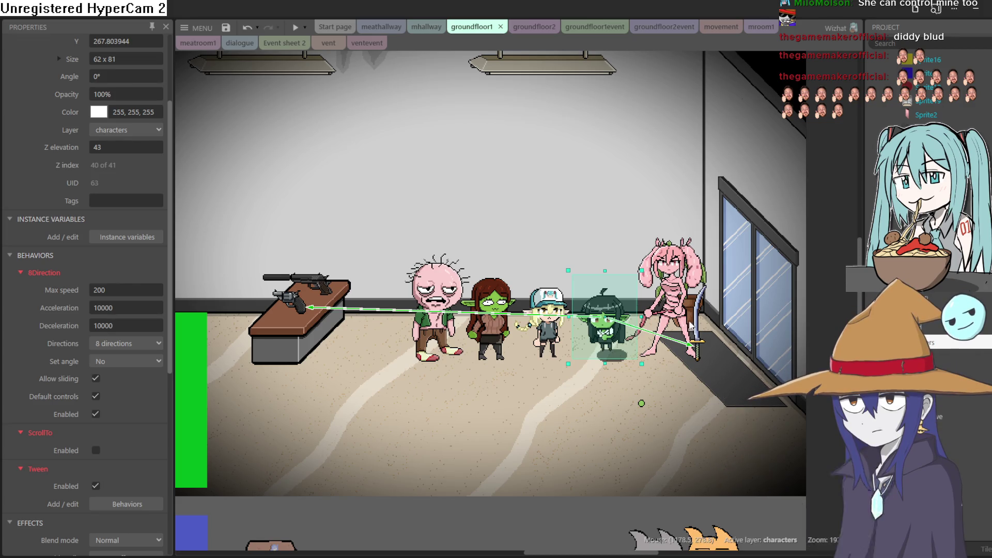
double_click(674, 313)
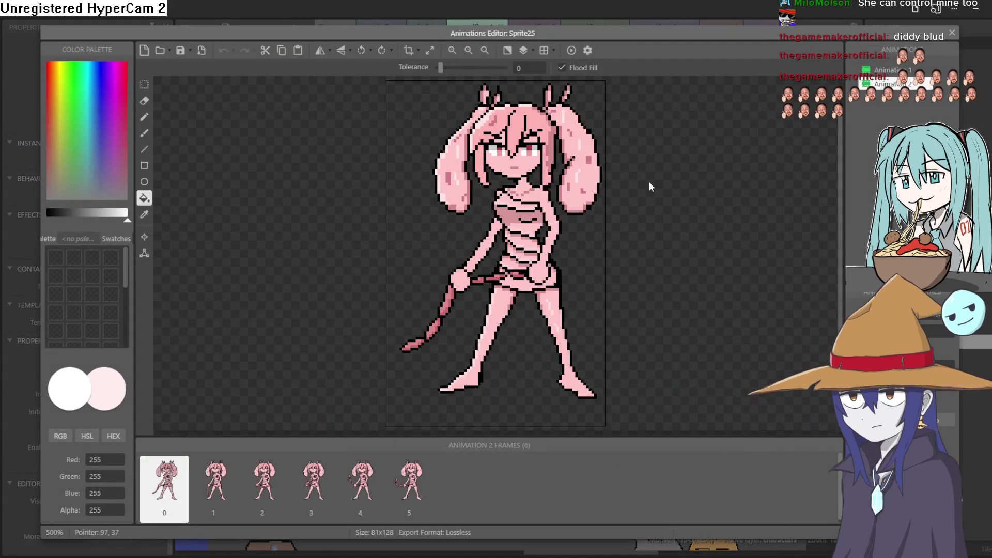
Step: Eyedrop the bunny girl's pink skin tone and switch to the pencil tool
scroll(534, 226, "up", 3)
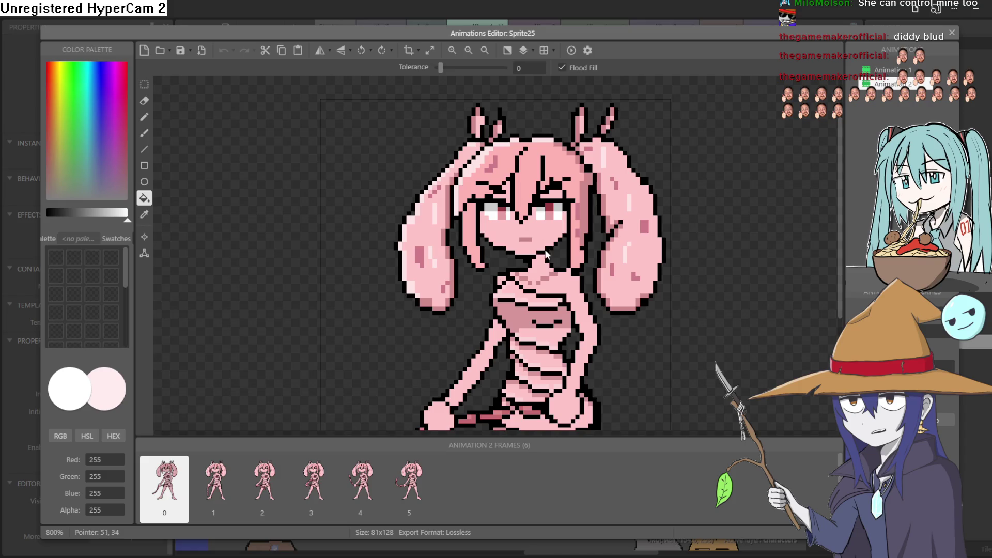
left_click(144, 214)
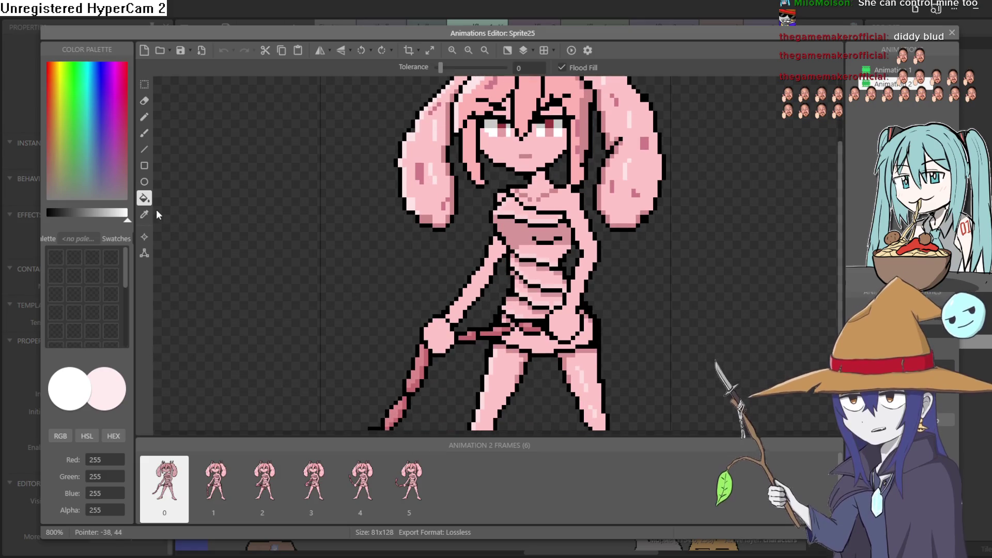
left_click(544, 209)
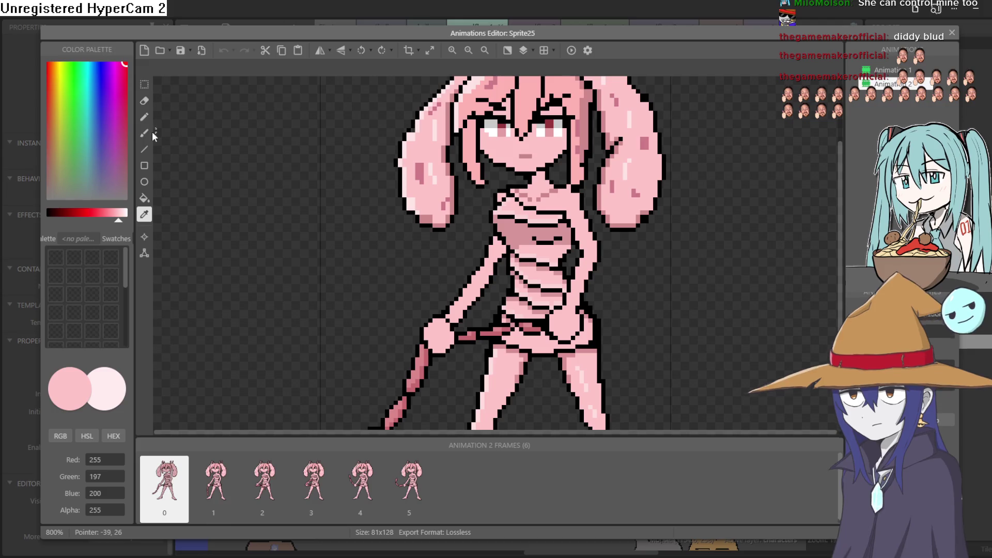
left_click(142, 121)
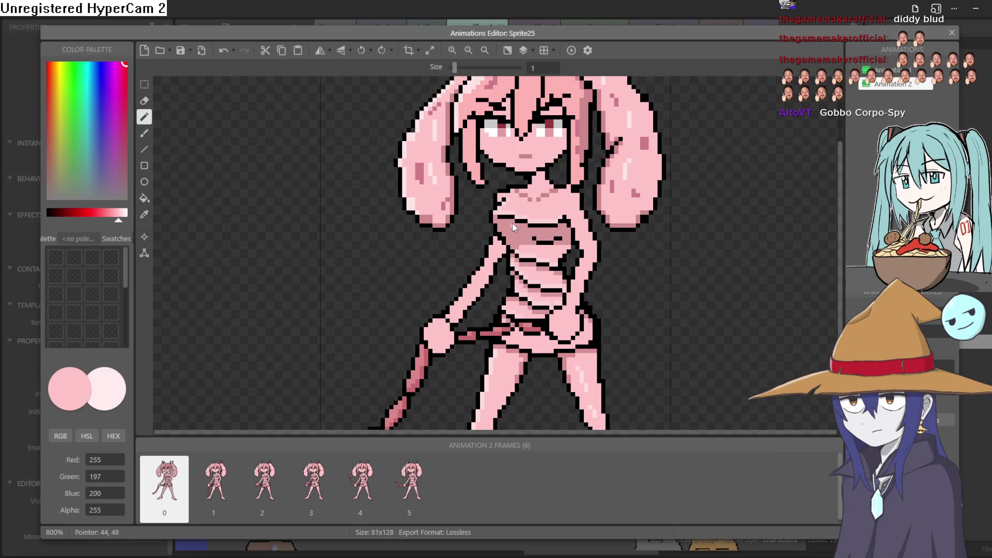
Step: Undo the two stray pencil strokes and move to frame 1 of Animation 2
key("ctrl+z")
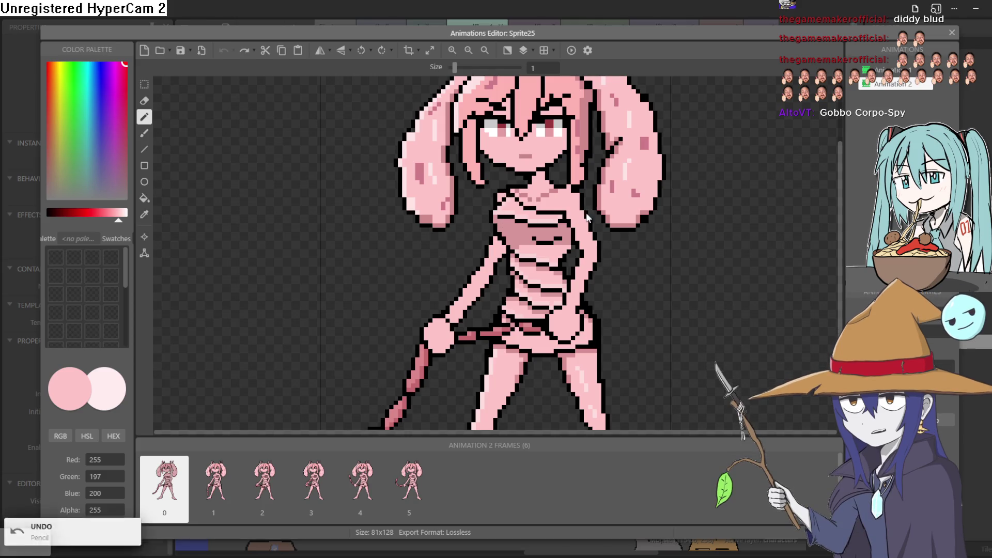
key("ctrl+z")
scroll(563, 202, "down", 3)
scroll(562, 203, "up", 3)
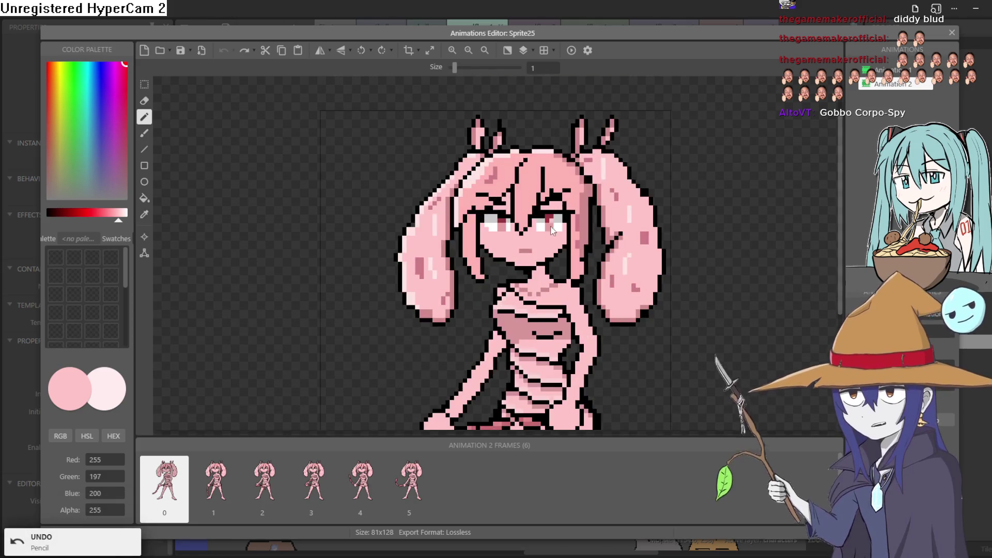
left_click(219, 486)
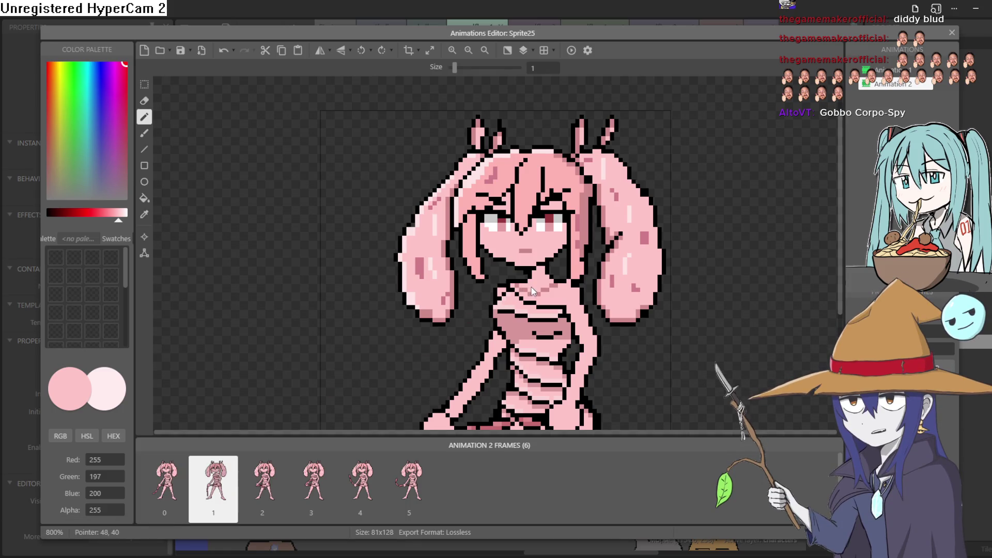
scroll(533, 290, "down", 3)
scroll(651, 263, "down", 1)
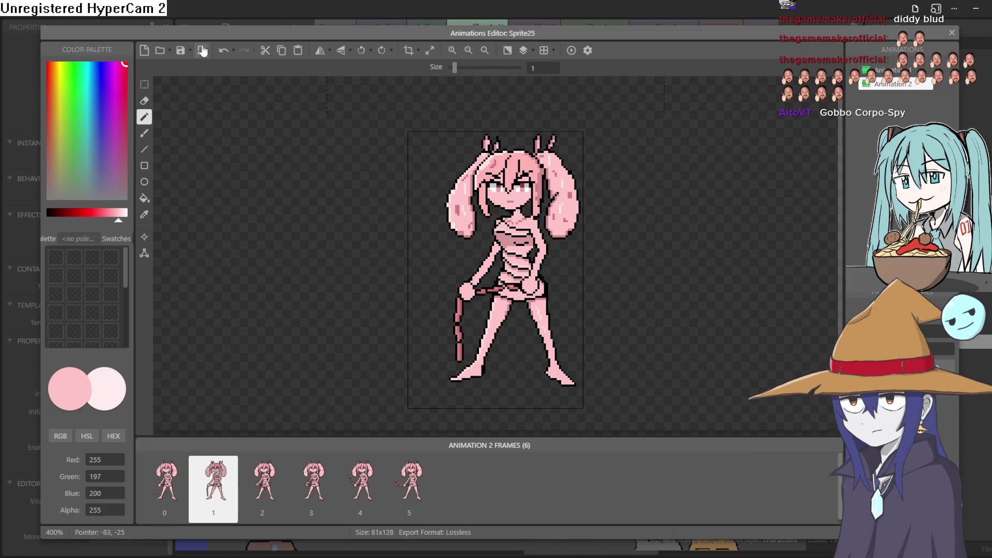
left_click(161, 50)
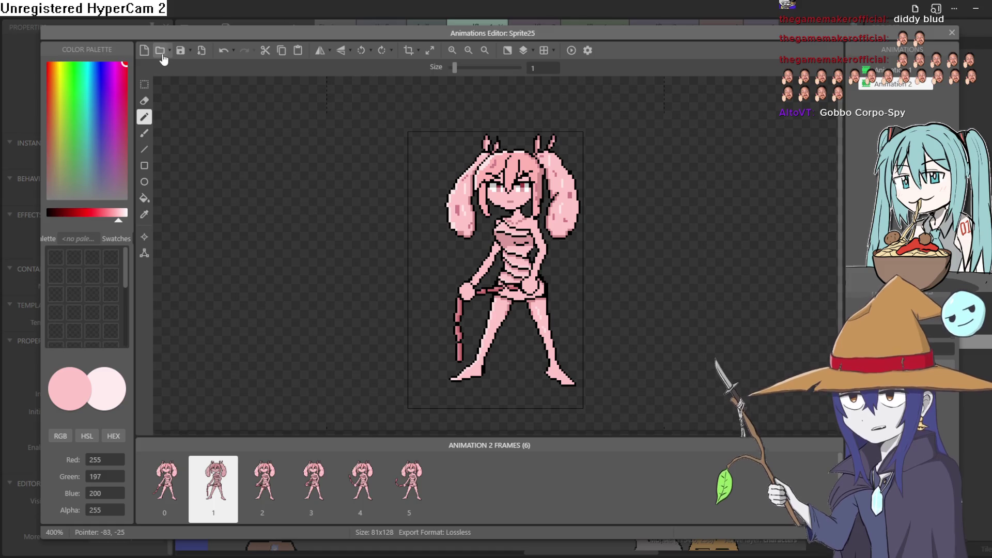
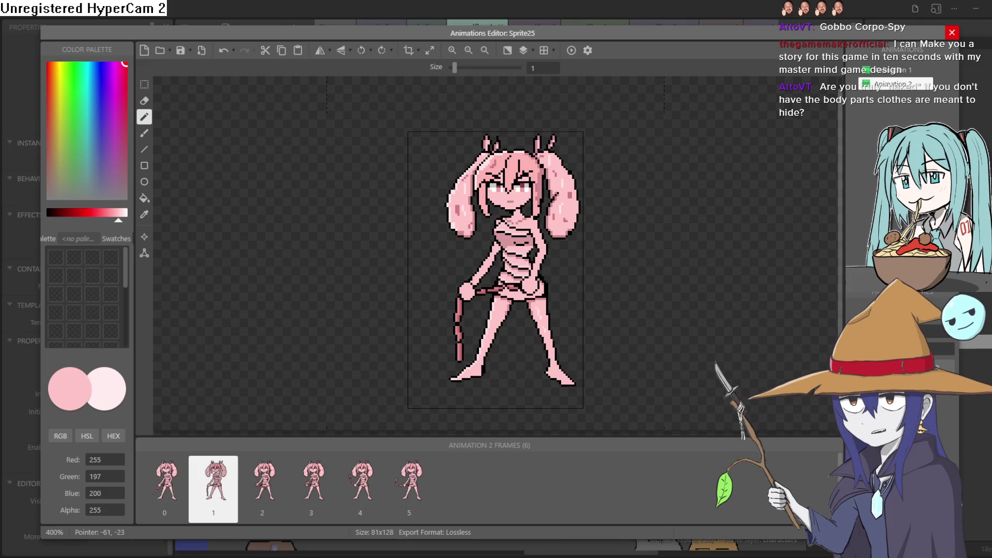
Step: Close GameMaker's Animations Editor for Sprite25
left_click(952, 32)
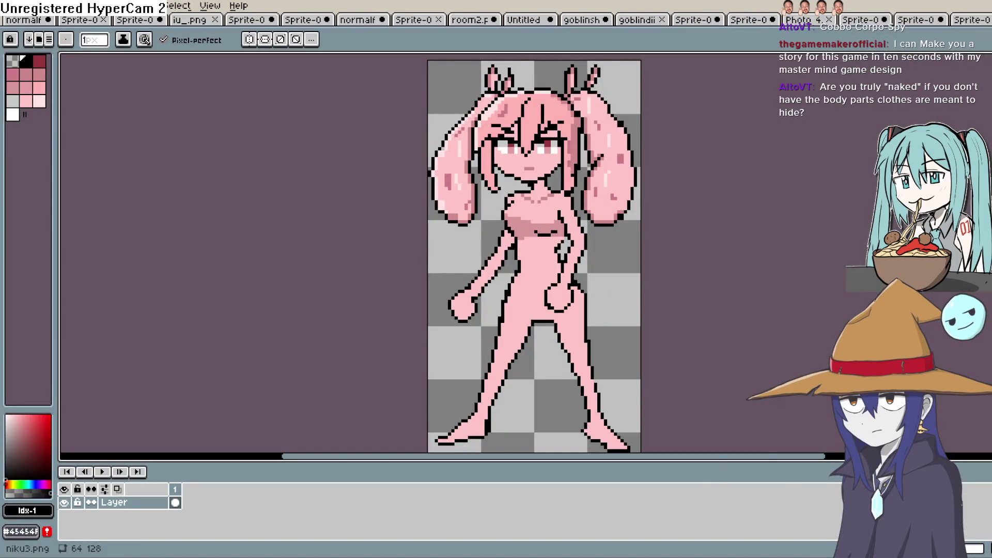
Step: Draw a diagonal black outline line at the girl's crotch, redoing a discarded hip stroke
scroll(554, 333, "down", 1)
scroll(554, 332, "up", 2)
key("h")
mouse_move(553, 332)
left_mouse_down()
mouse_move(502, 280)
mouse_move(488, 175)
left_mouse_up()
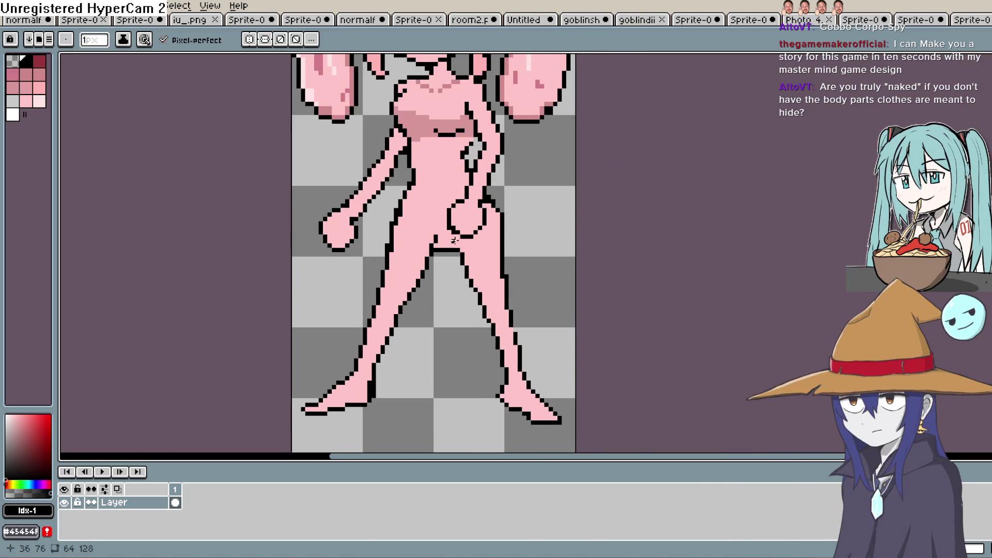
key("space")
left_click_drag(484, 236, 465, 302)
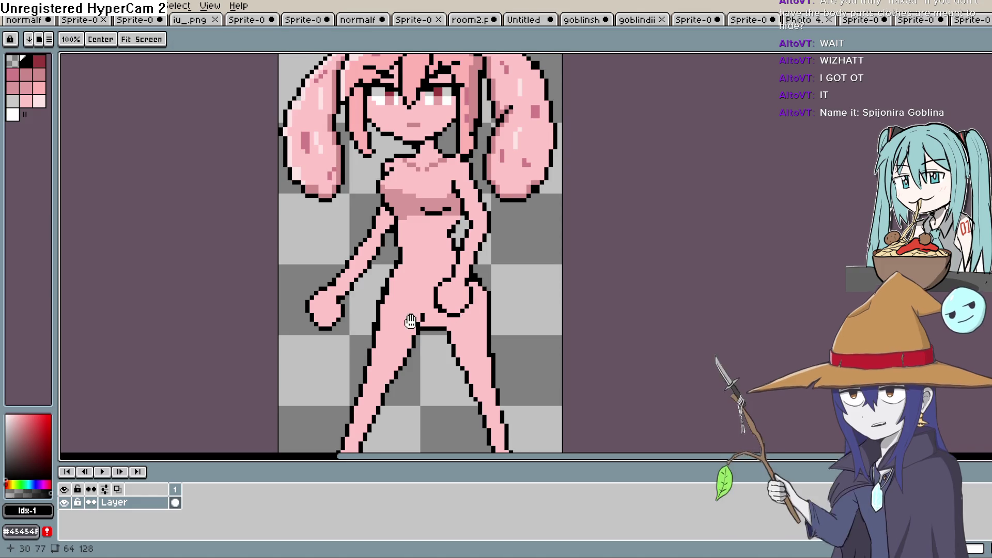
left_click_drag(412, 293, 396, 287)
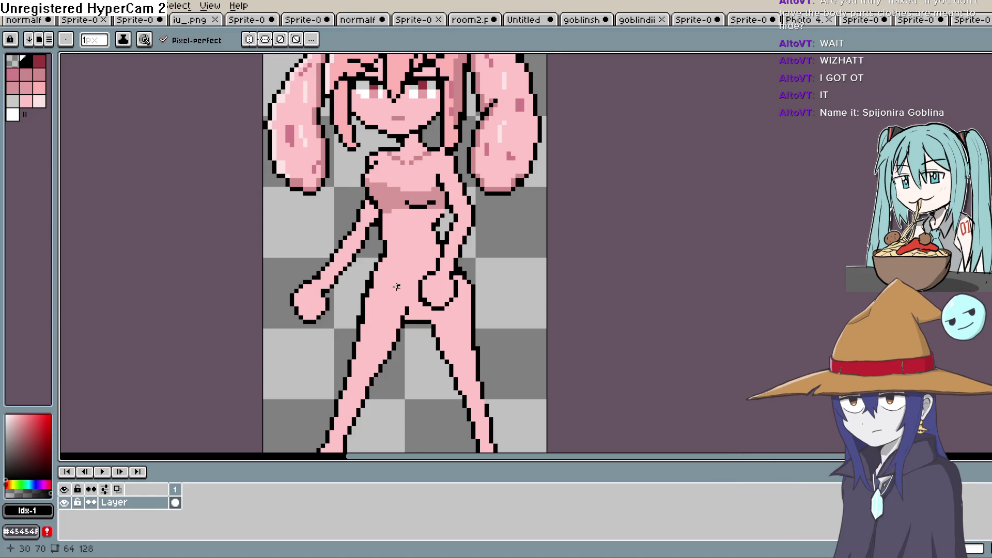
key("space")
scroll(422, 316, "up", 2)
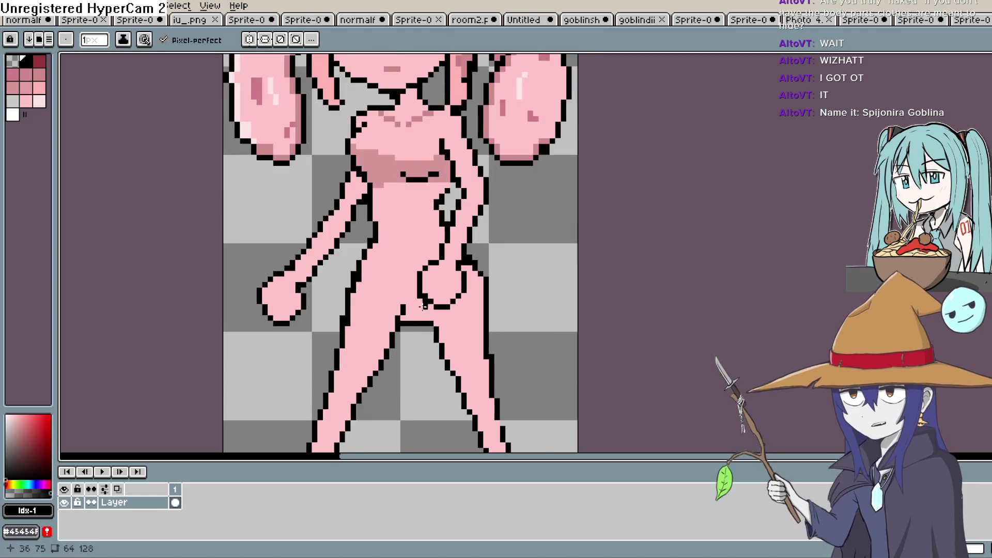
left_click_drag(371, 293, 434, 308)
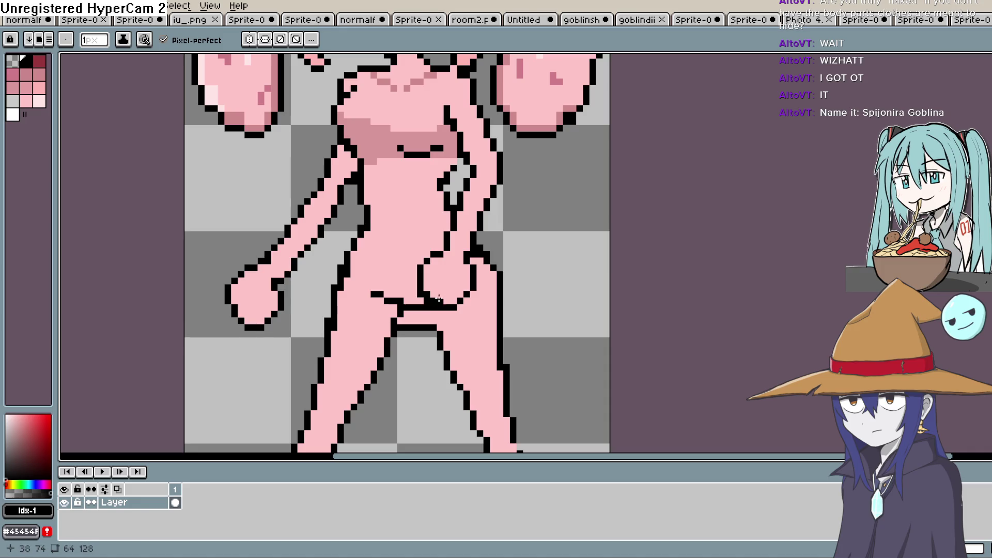
key("ctrl+z")
mouse_move(365, 279)
left_mouse_down()
mouse_move(426, 307)
mouse_move(427, 324)
left_mouse_up()
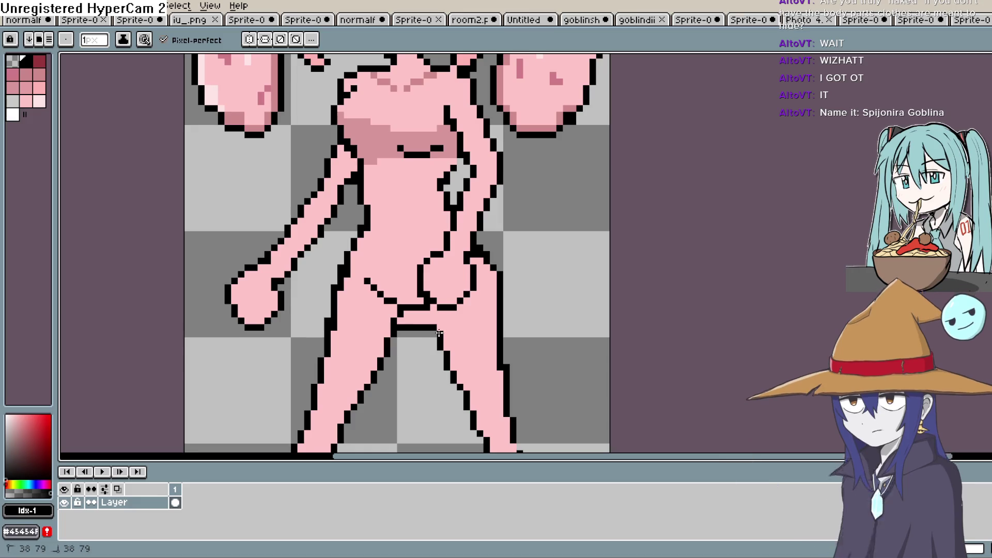
Step: Erase the stray black pixels at the crotch
key("e")
left_click(428, 321)
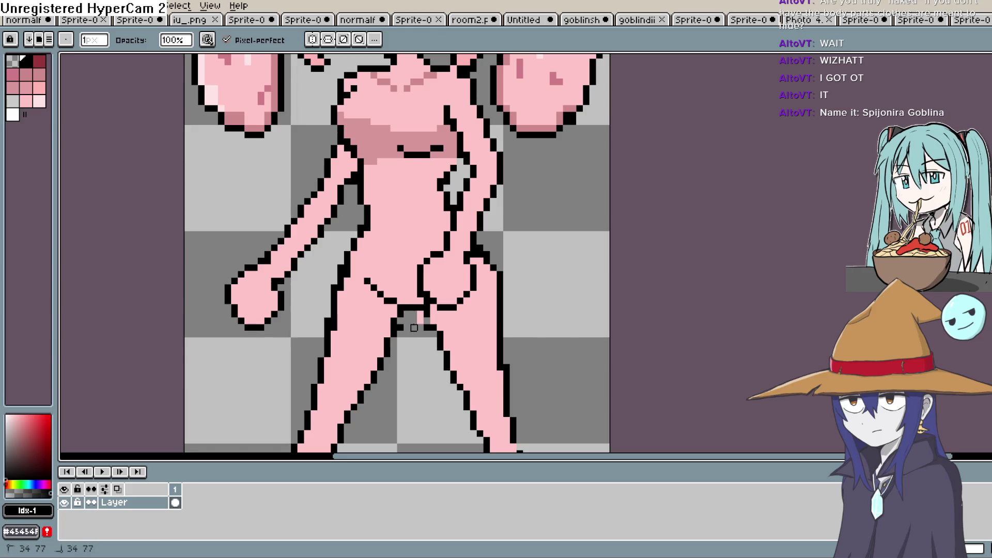
scroll(421, 308, "down", 4)
key("space")
mouse_move(523, 333)
left_mouse_down()
mouse_move(521, 320)
mouse_move(511, 336)
mouse_move(499, 322)
left_mouse_up()
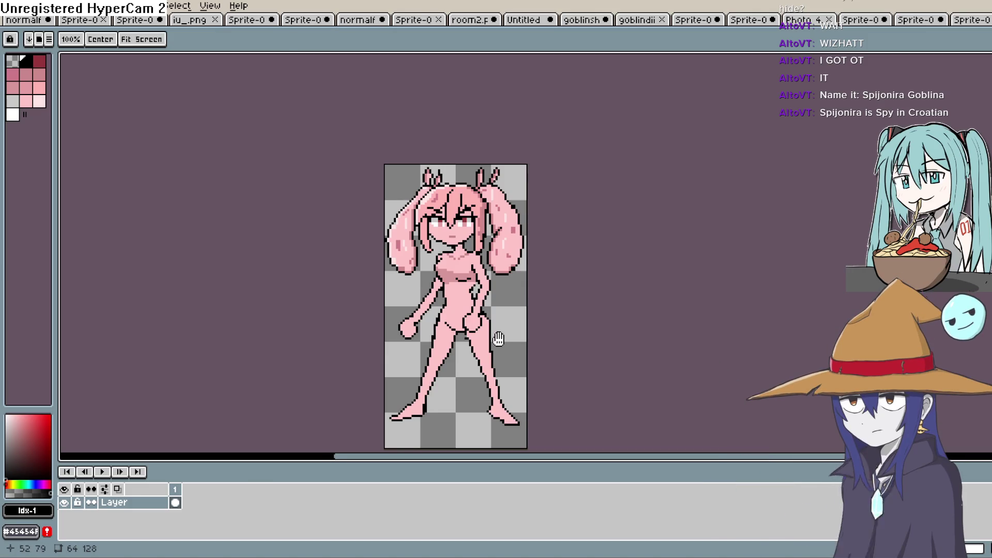
left_click_drag(492, 299, 476, 219)
scroll(460, 209, "down", 3)
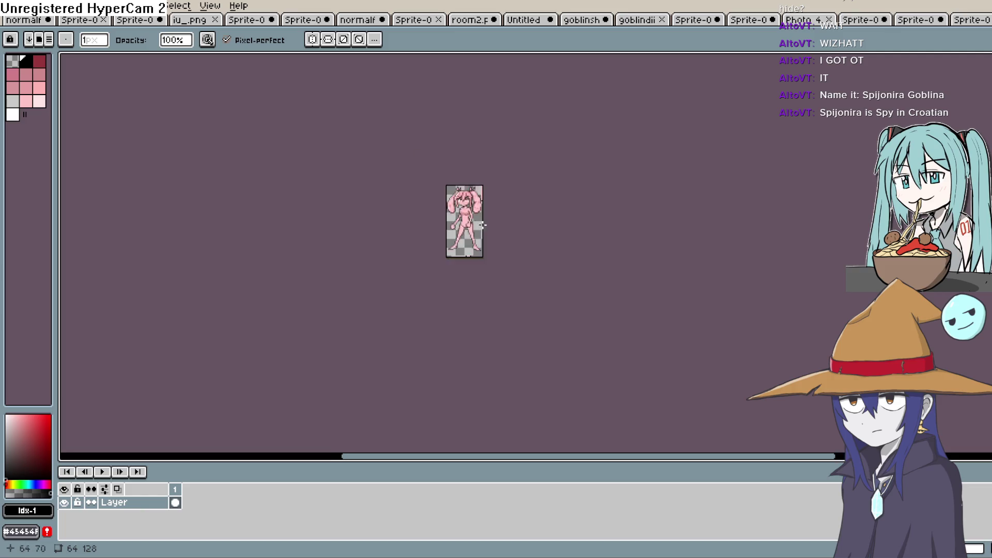
scroll(459, 212, "up", 5)
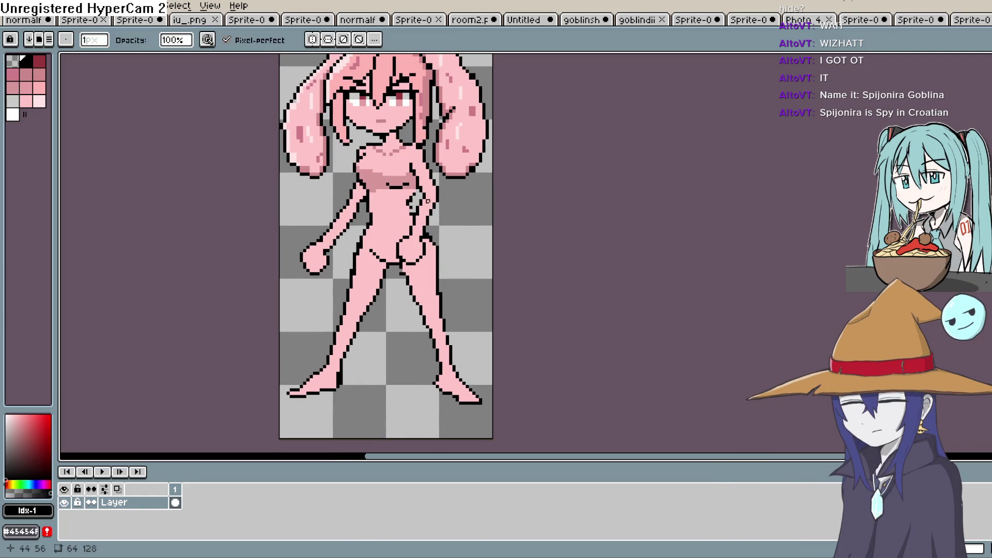
key("b")
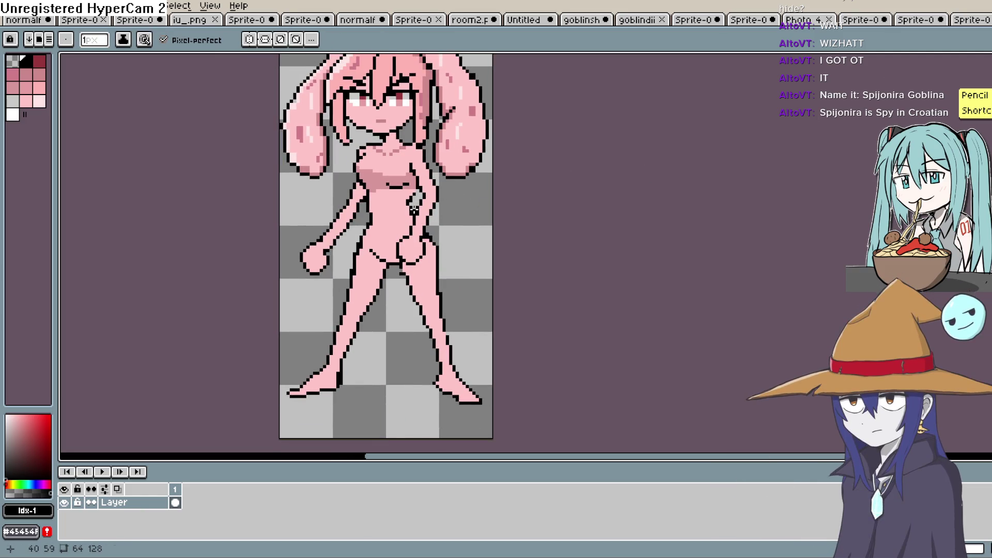
key("ctrl+z")
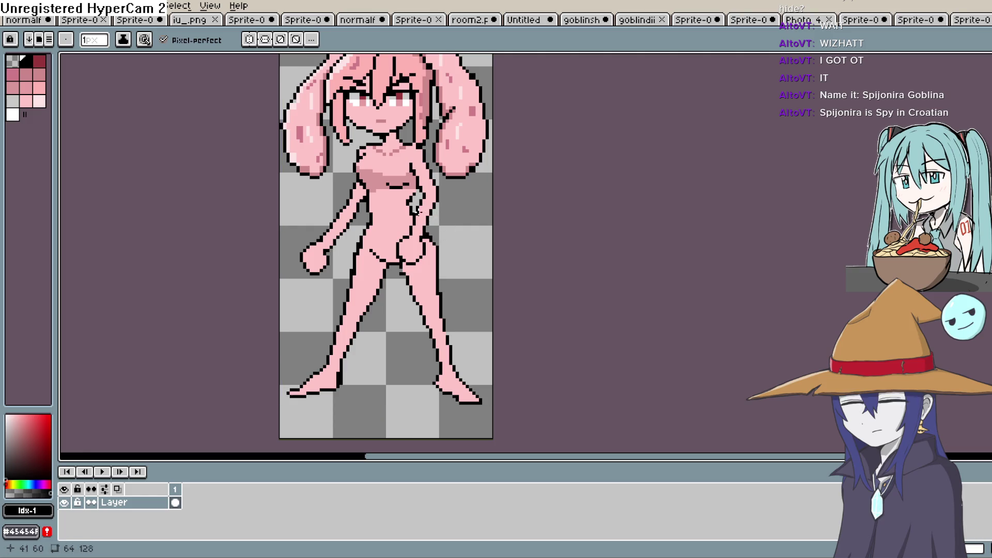
left_click_drag(382, 258, 388, 278)
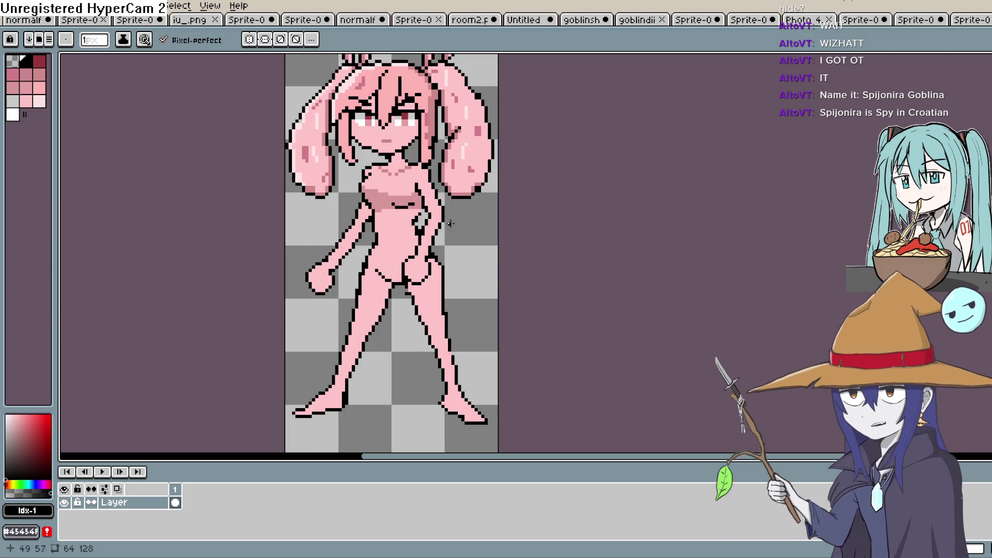
mouse_move(463, 252)
left_mouse_down()
mouse_move(447, 223)
mouse_move(446, 270)
mouse_move(440, 233)
mouse_move(452, 256)
mouse_move(444, 265)
mouse_move(388, 238)
left_mouse_up()
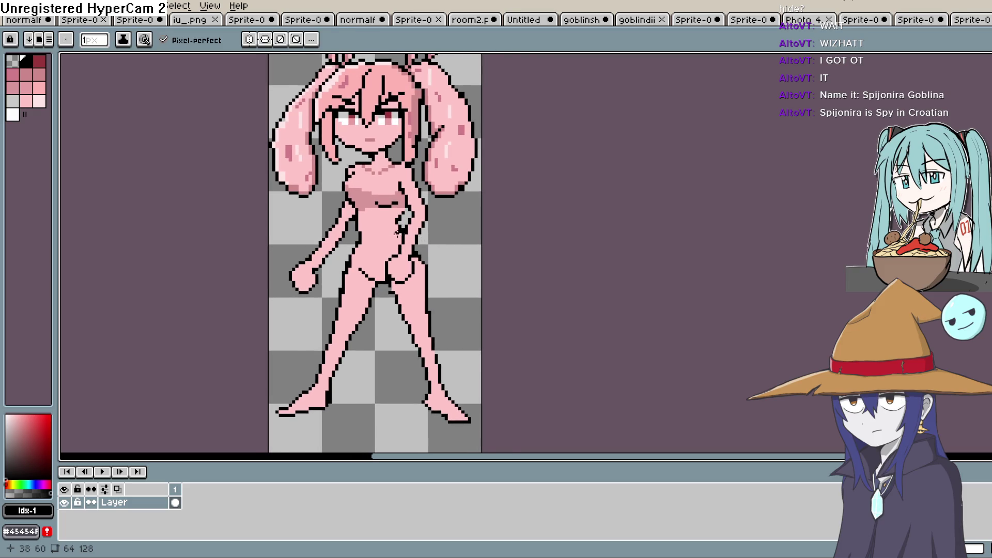
scroll(388, 238, "up", 2)
scroll(464, 254, "down", 5)
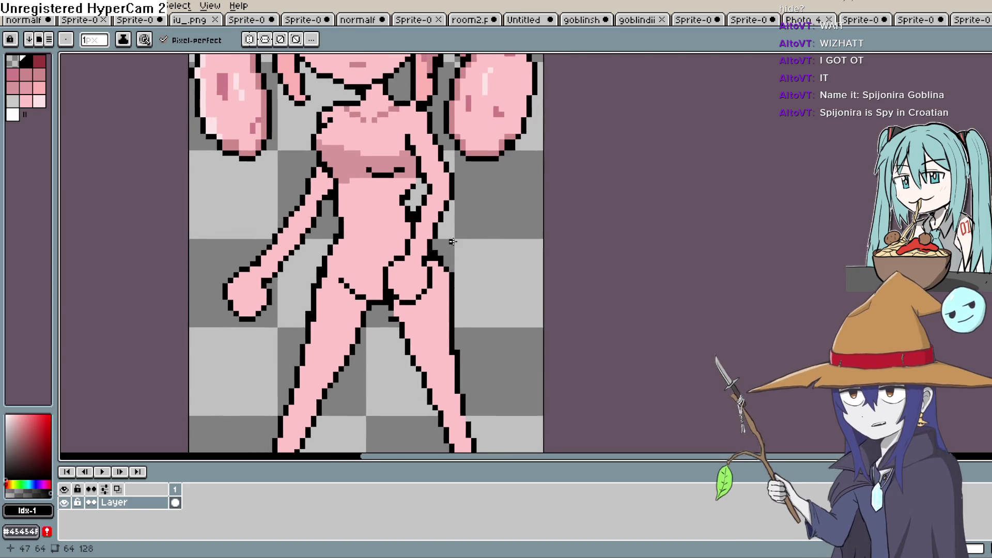
scroll(464, 253, "up", 1)
key("shift+m")
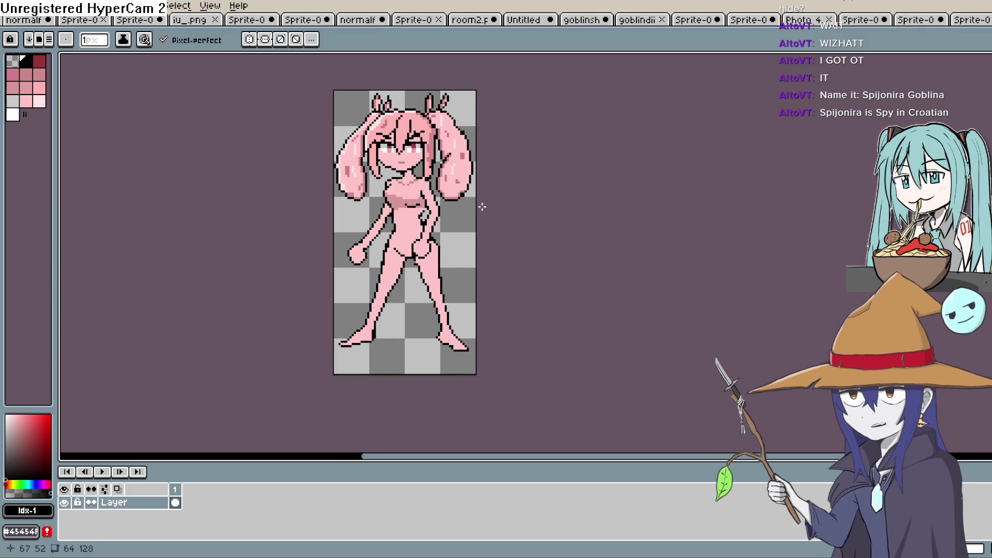
key("m")
key("w")
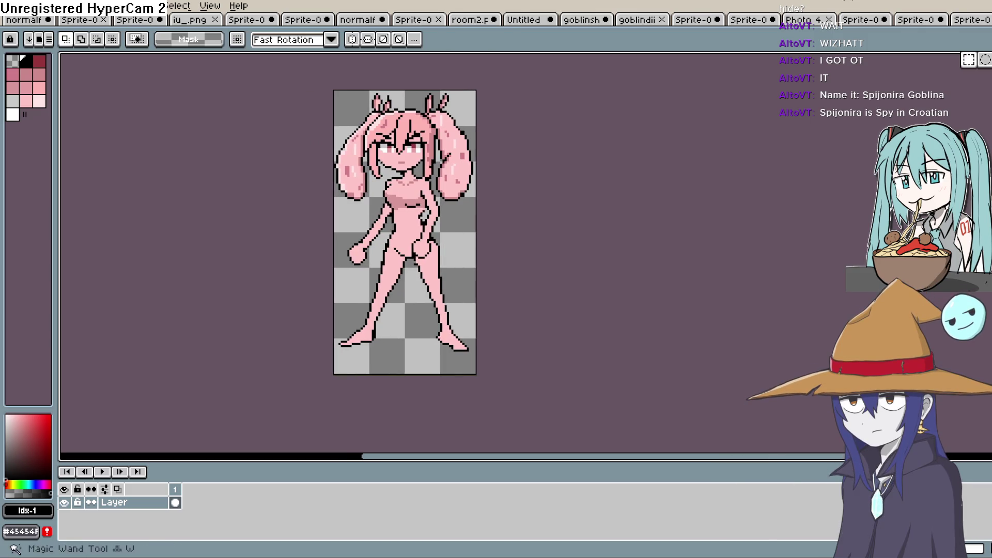
key("q")
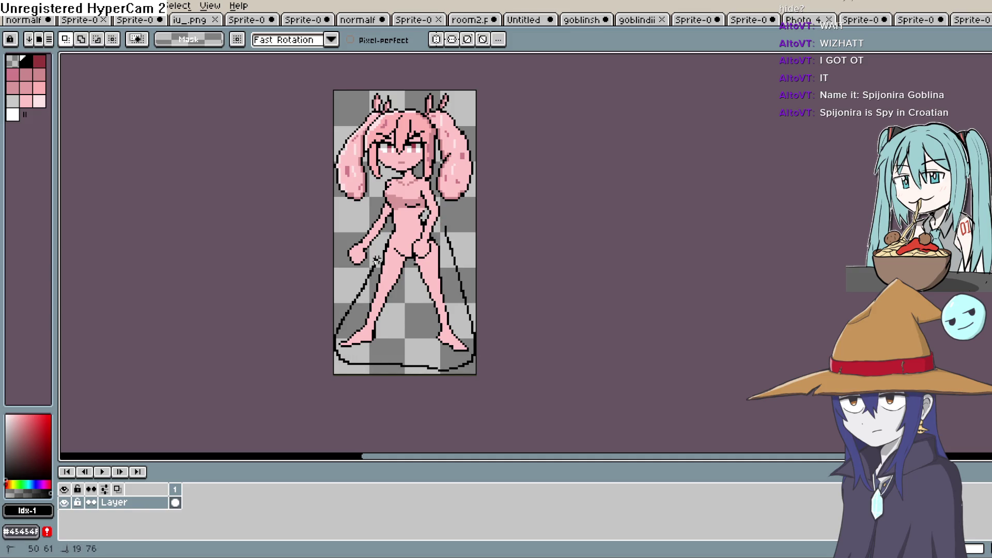
left_click_drag(392, 227, 391, 223)
left_click(439, 261)
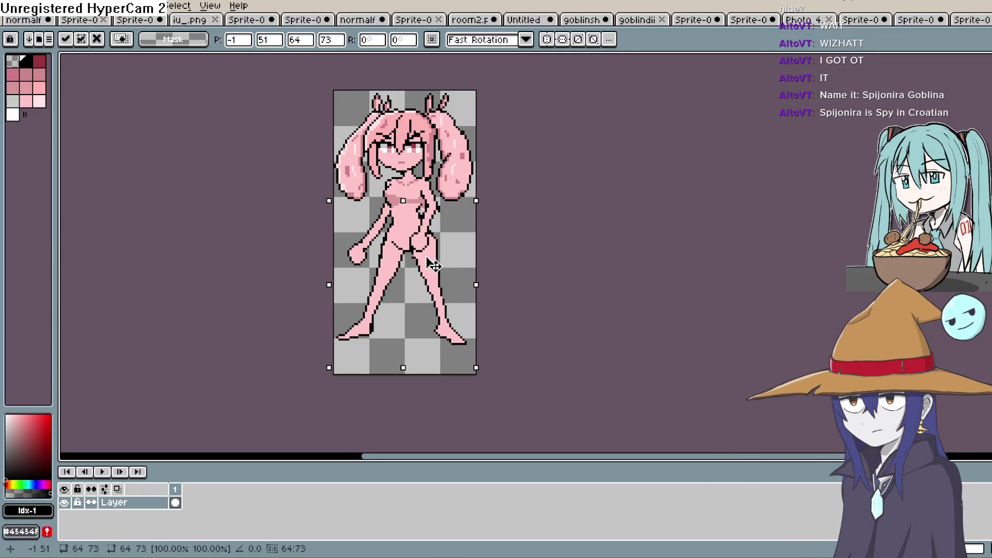
key("ctrl+d")
left_click_drag(507, 234, 515, 274)
key("b")
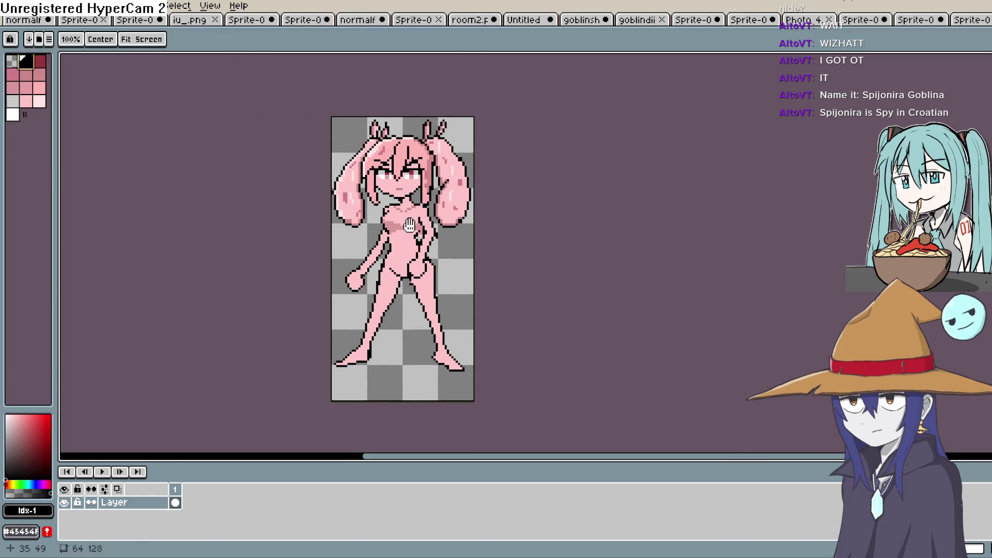
left_click_drag(413, 190, 409, 219)
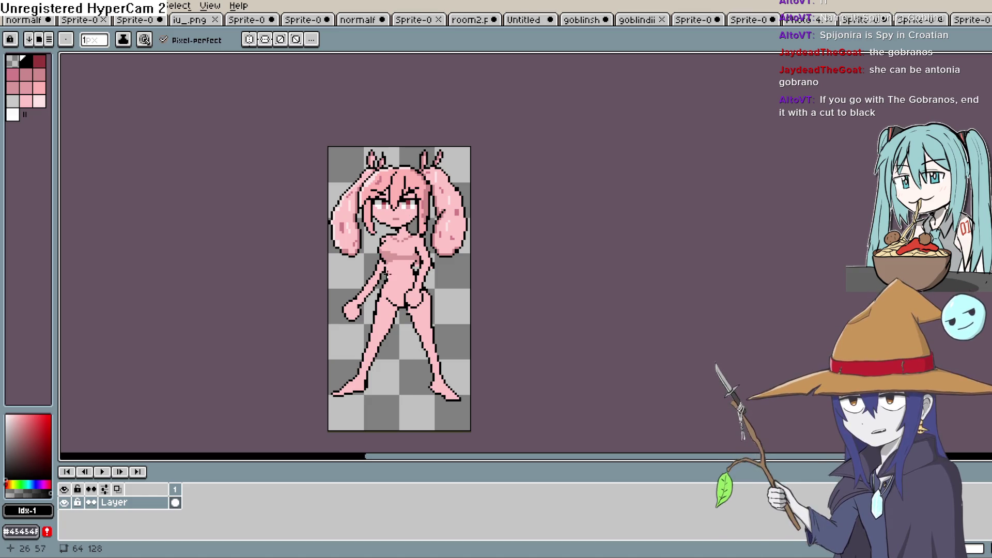
scroll(379, 270, "up", 3)
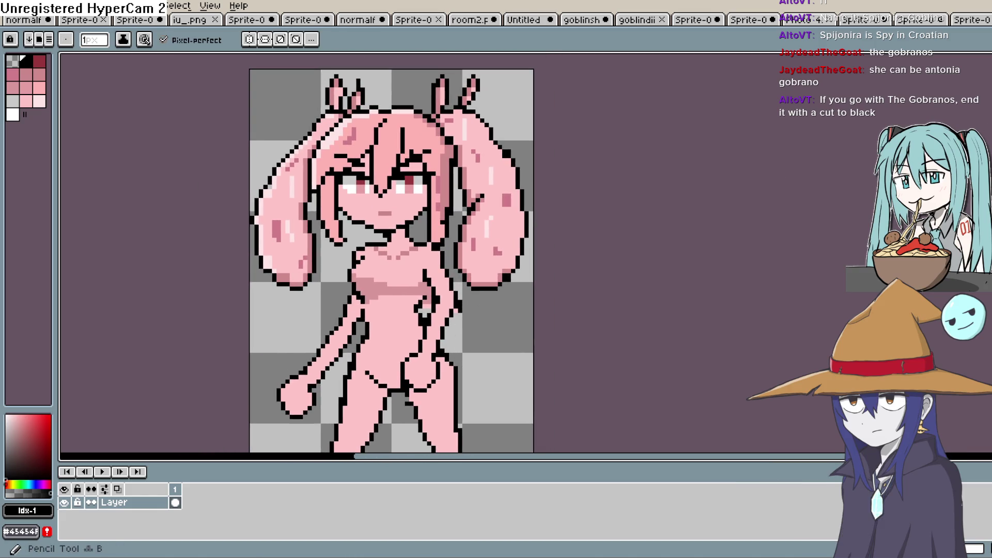
left_click_drag(422, 290, 435, 154)
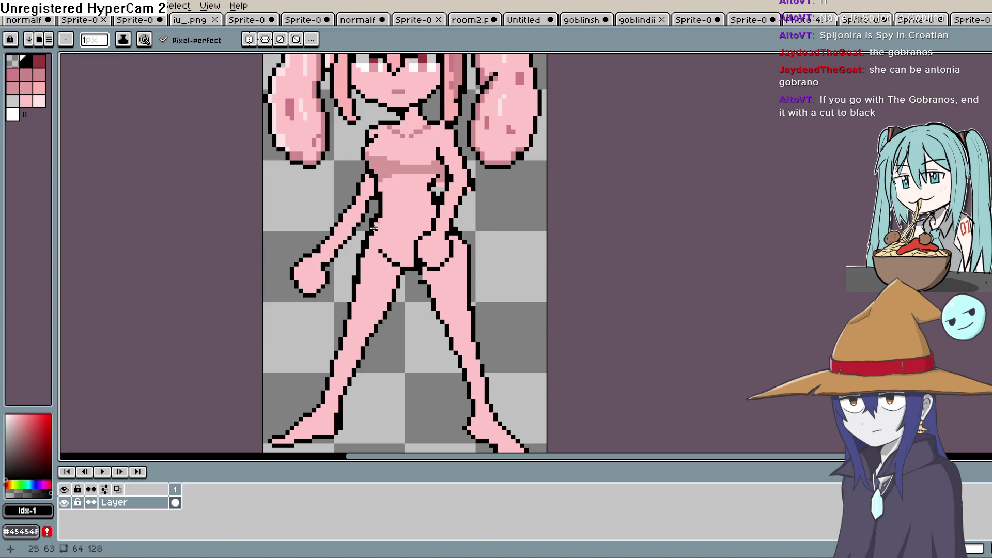
scroll(469, 243, "up", 2)
scroll(445, 268, "down", 2)
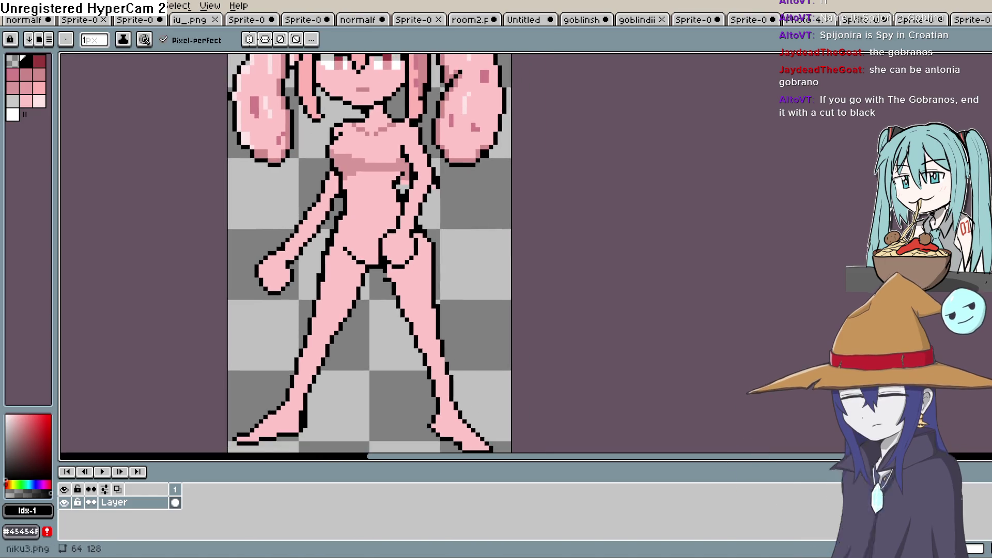
key("m")
Step: Delete the selected pixels beside the torso and outline the torso's right edge in black
mouse_move(396, 275)
left_mouse_down()
mouse_move(383, 222)
mouse_move(406, 165)
mouse_move(428, 217)
mouse_move(406, 279)
left_mouse_up()
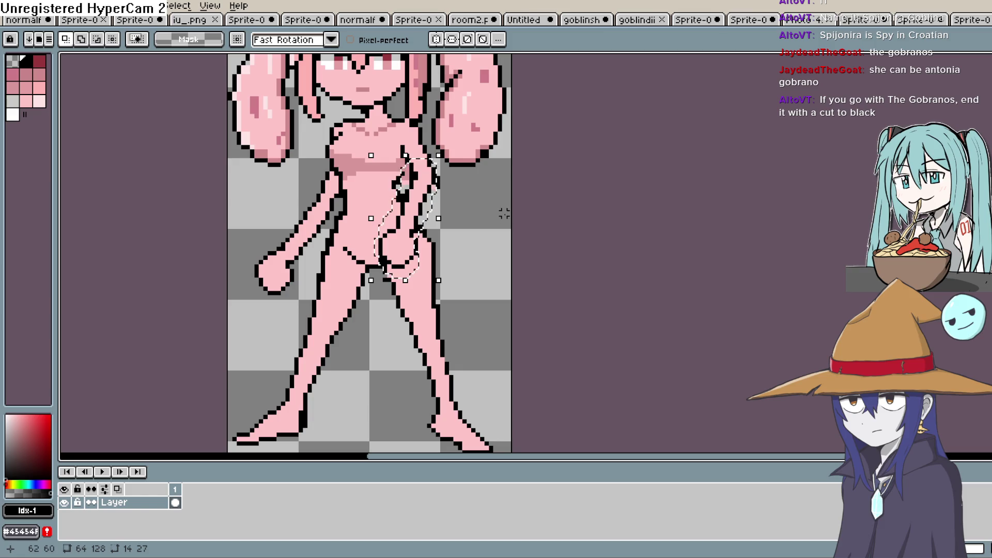
key("Delete")
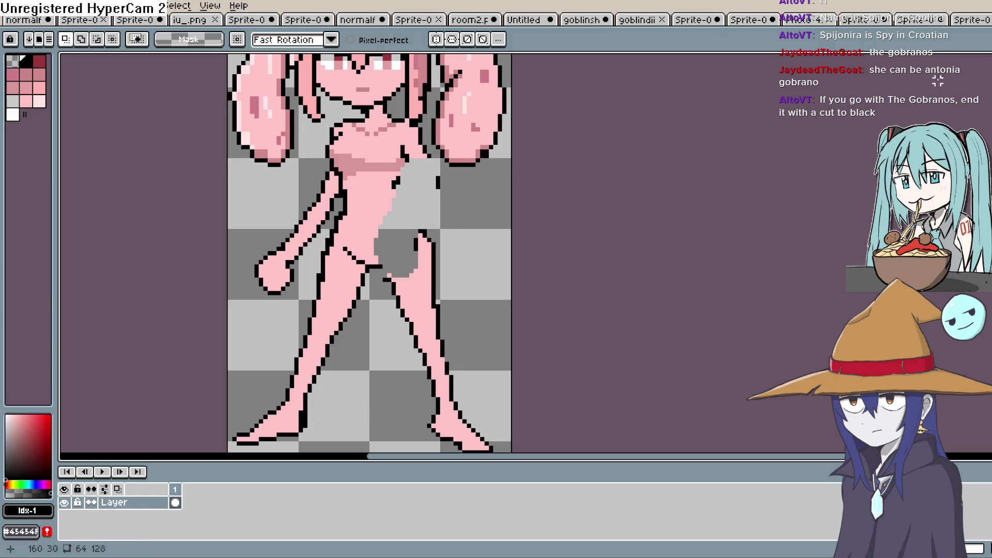
key("b")
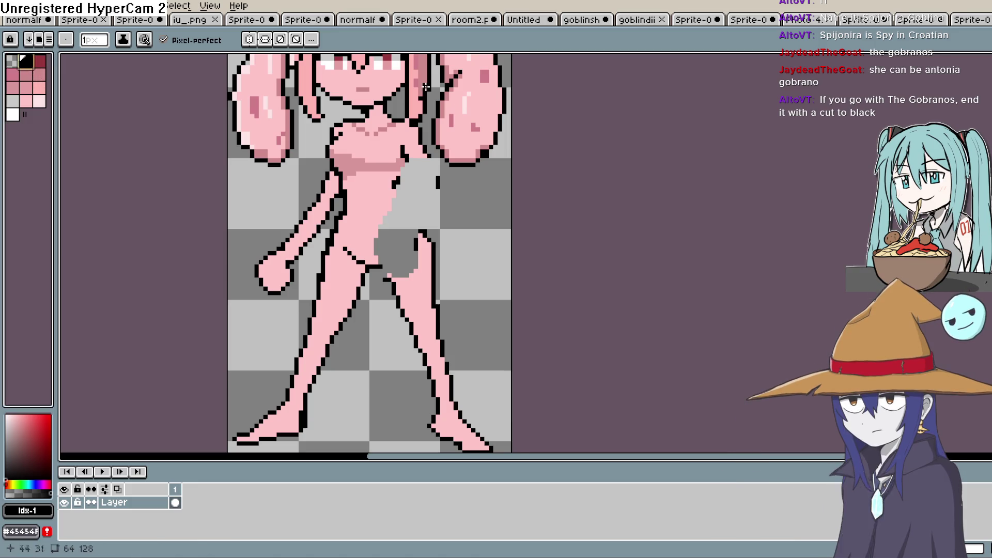
left_click_drag(411, 161, 402, 193)
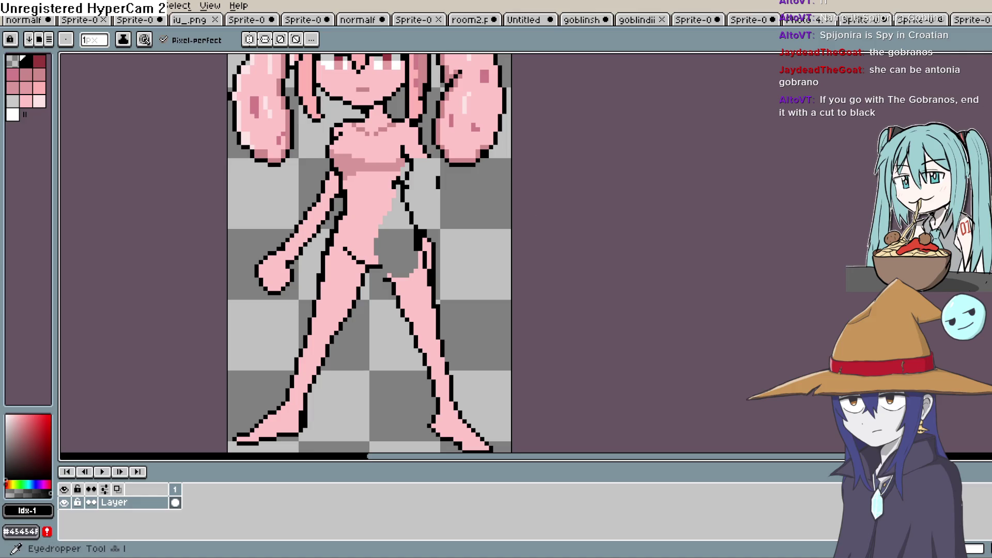
Step: Add black pixels to the hip outline, then open the Sprite menu
key("alt")
left_click_drag(421, 236, 421, 243)
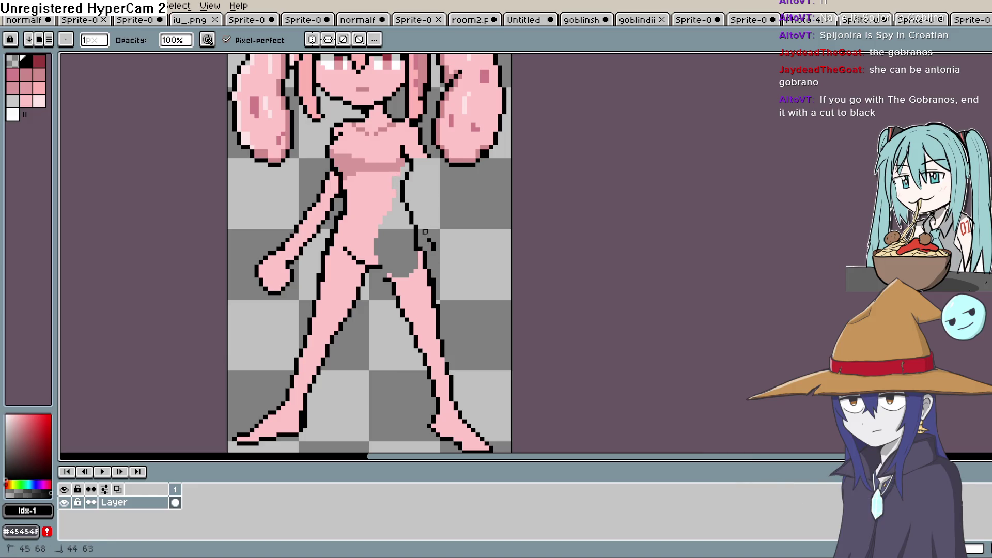
scroll(456, 248, "down", 1)
scroll(469, 316, "up", 1)
key("space")
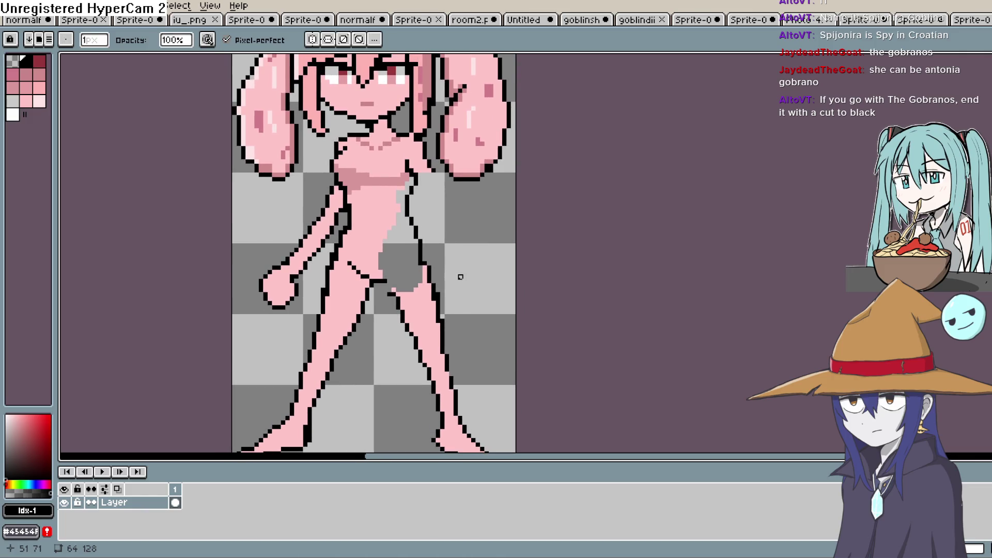
left_click_drag(458, 262, 461, 267)
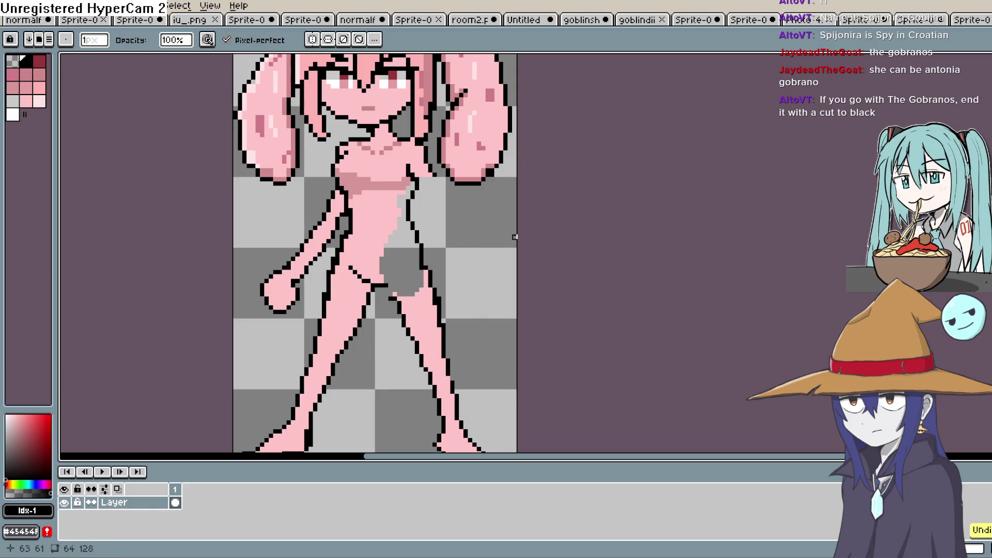
left_click(139, 6)
Step: Check the sprite's Color Mode setting and dismiss the menu
mouse_move(64, 6)
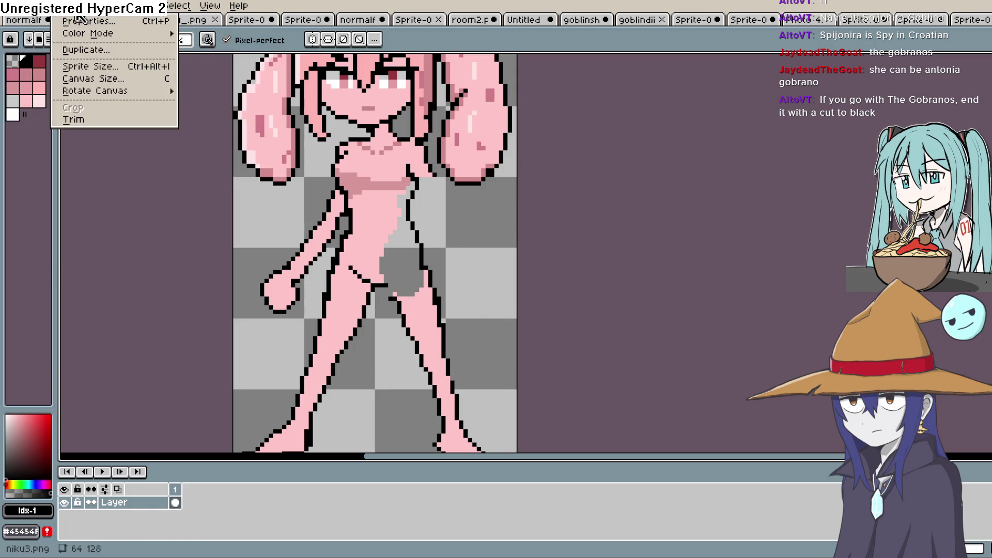
mouse_move(155, 33)
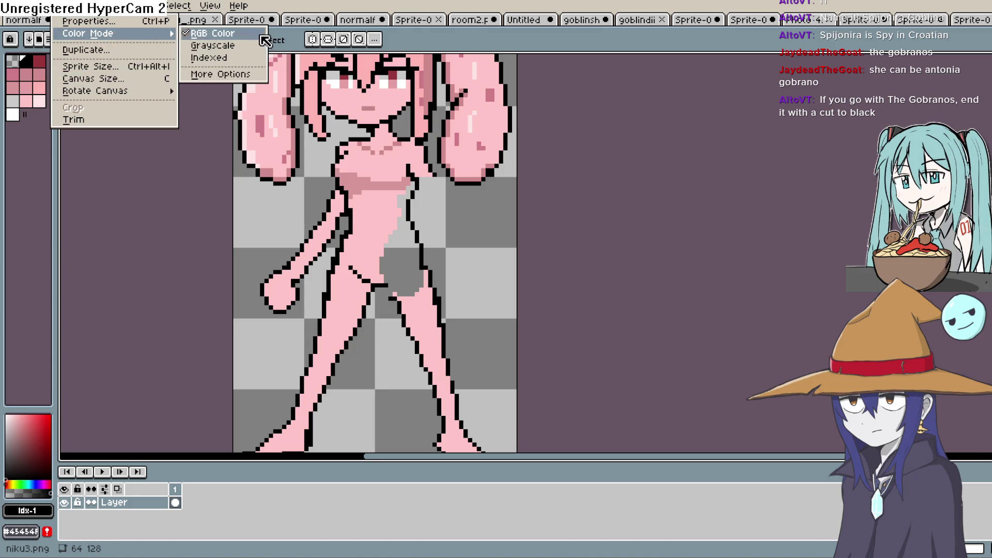
key("Escape")
Step: Pencil short dark crotch lines and an outline pixel on the torso edge
key("b")
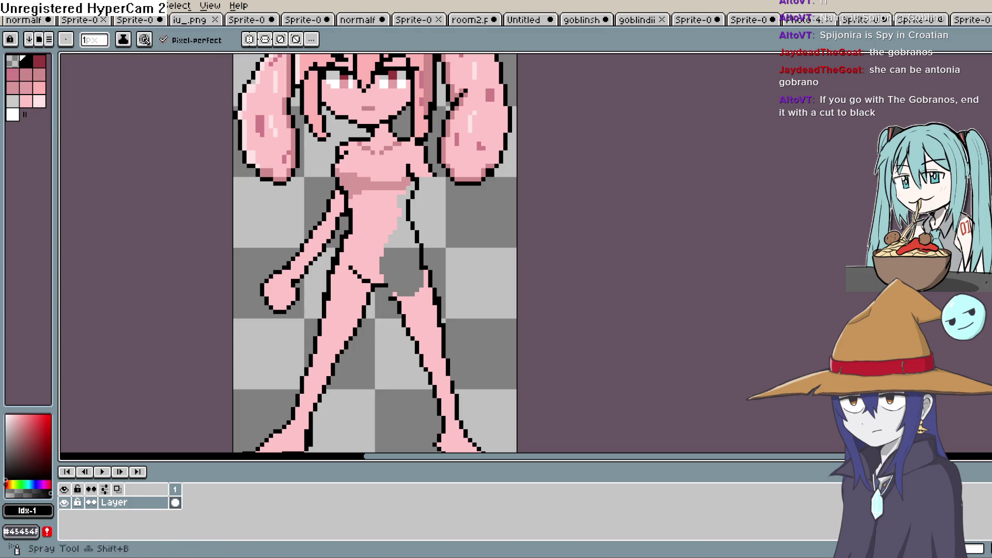
left_click_drag(354, 264, 366, 280)
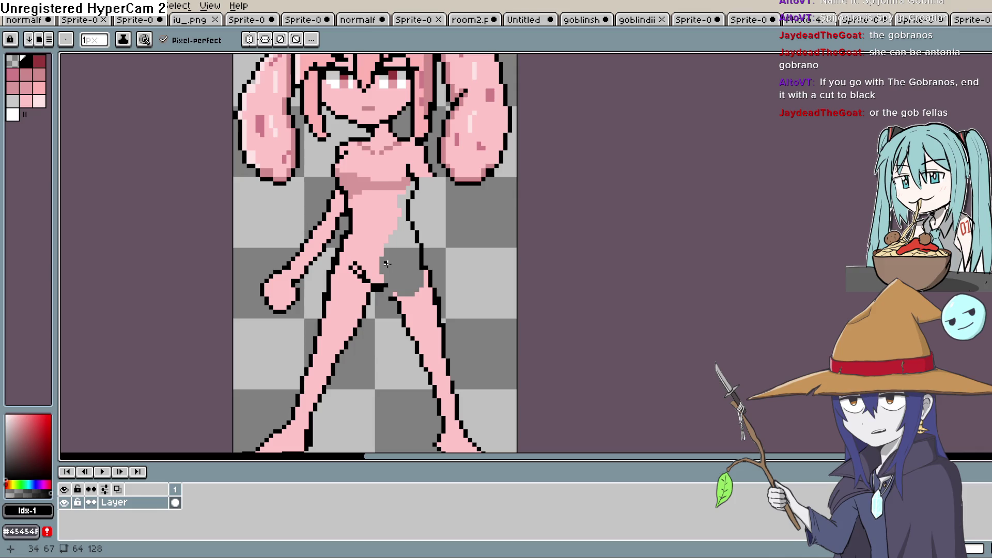
left_click_drag(393, 293, 400, 256)
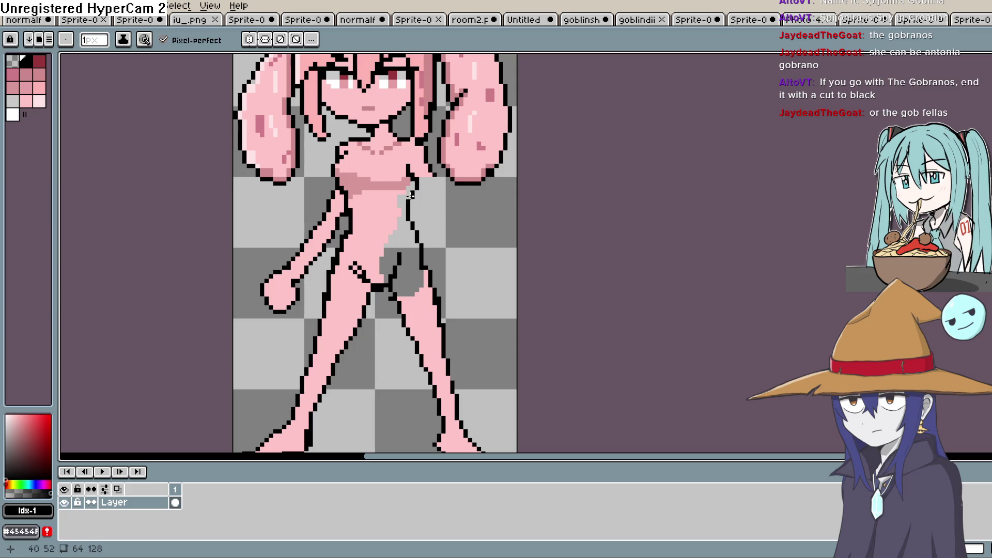
left_click(408, 213)
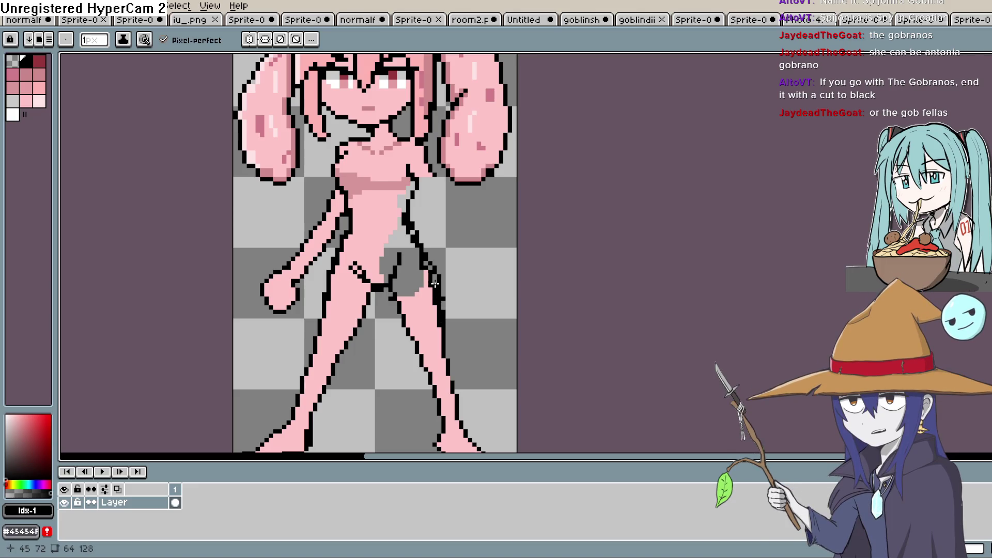
Step: Paint pink skin over the grey shading along the right hip
left_click(393, 207, "alt")
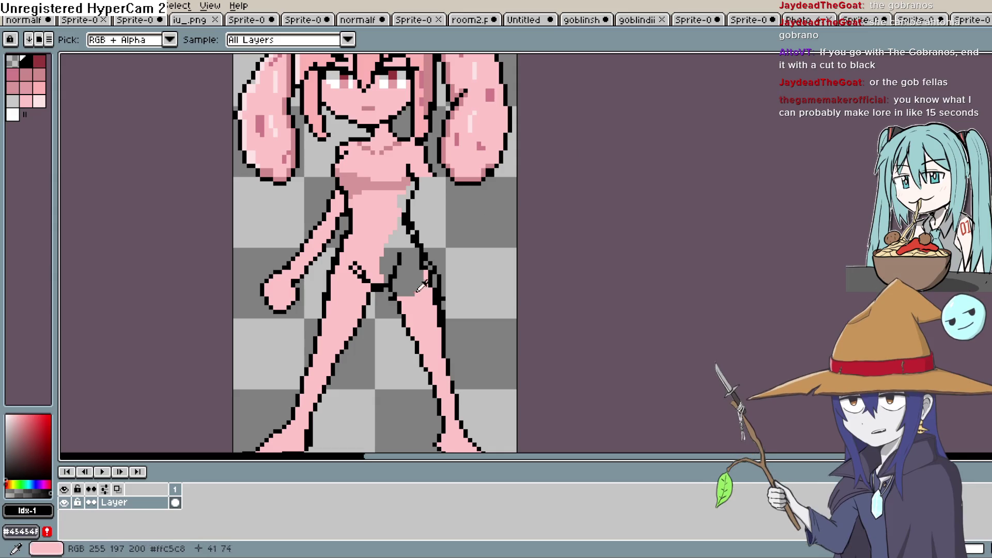
left_click_drag(429, 273, 438, 305)
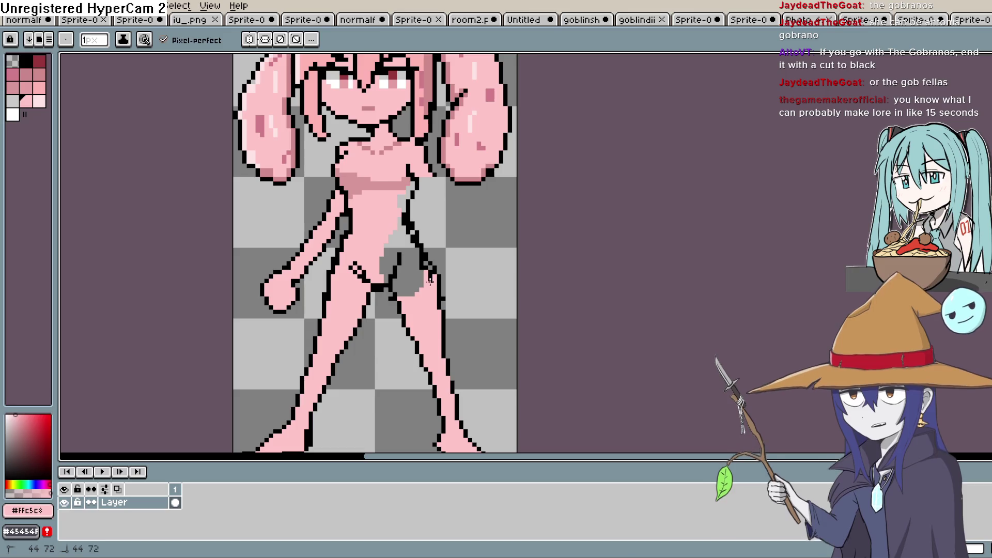
left_click_drag(428, 267, 416, 257)
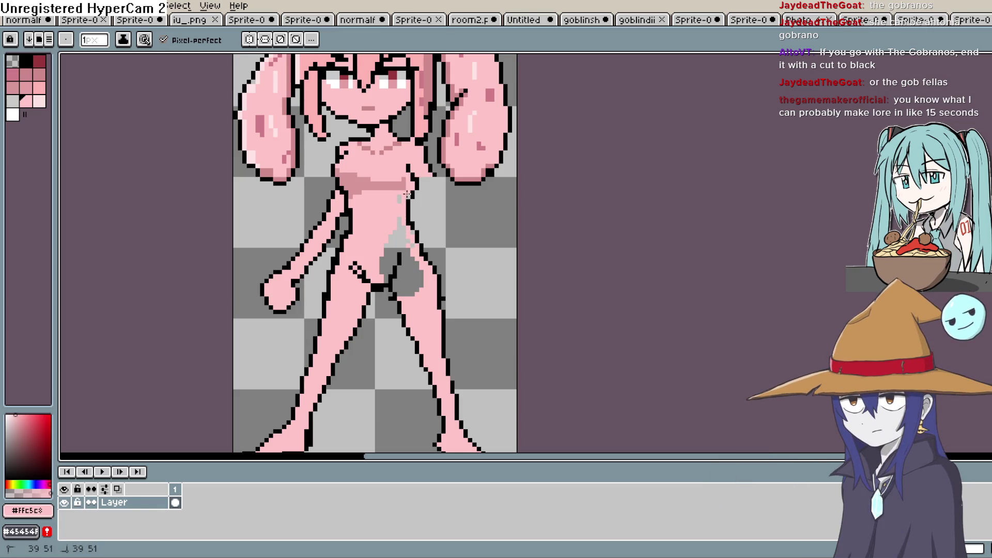
left_click_drag(419, 273, 421, 294)
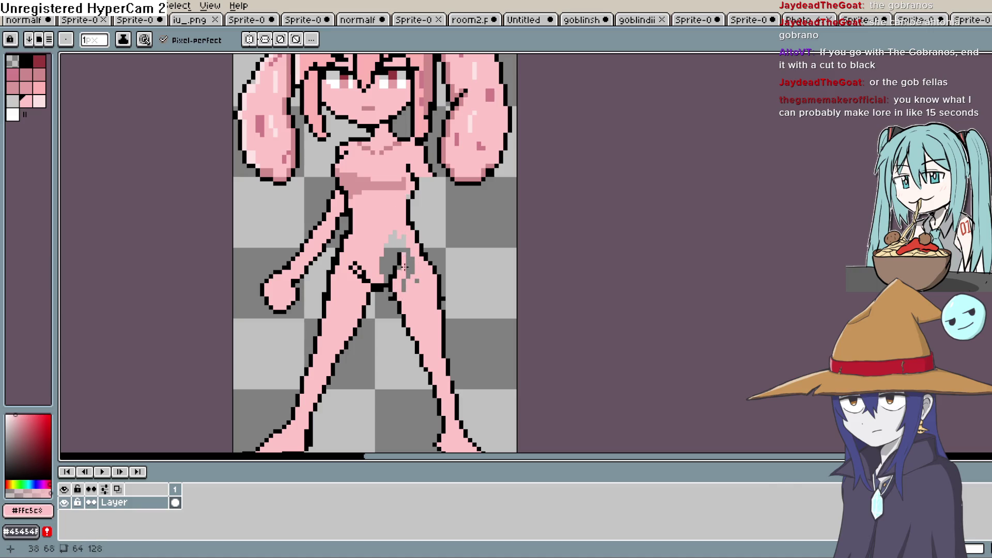
key("space")
left_click_drag(449, 287, 461, 226)
key("shift+p")
left_click(630, 245)
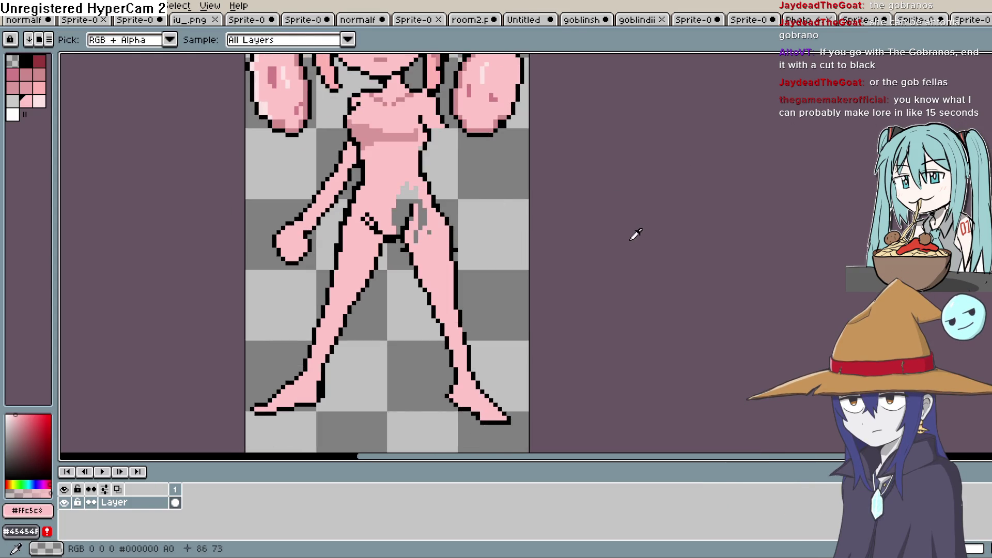
scroll(498, 228, "down", 2)
scroll(499, 228, "up", 3)
Step: Sample black from the outline and undo the last crotch outline stroke
left_click(421, 220)
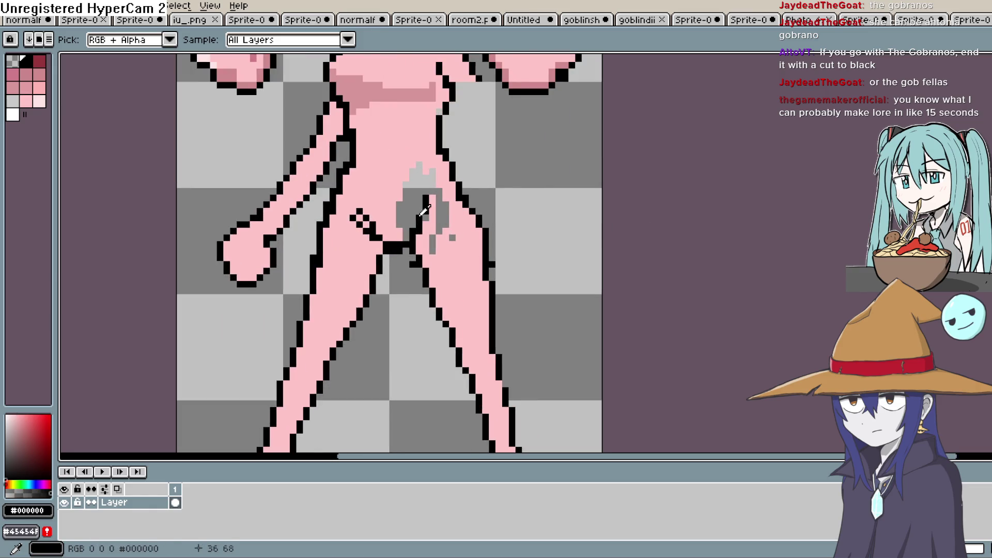
key("space")
key("b")
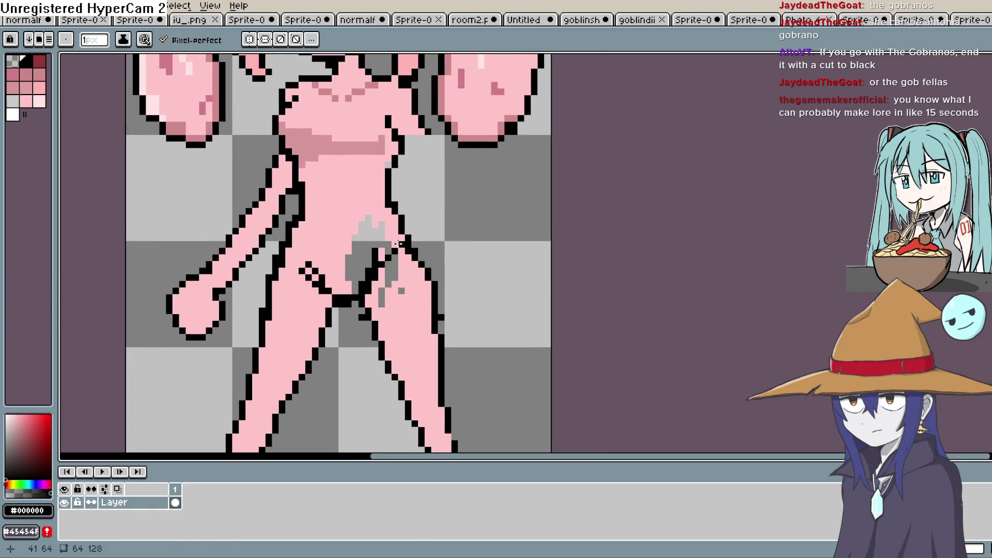
key("ctrl+z")
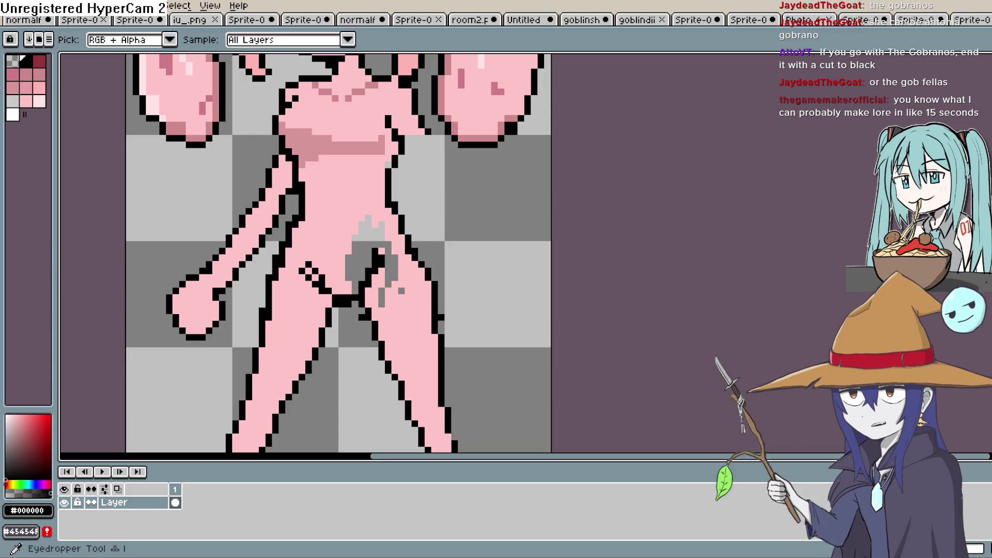
Step: Paint and bucket-fill the grey crotch and lower-torso pixels with pink
left_click(491, 109, "alt")
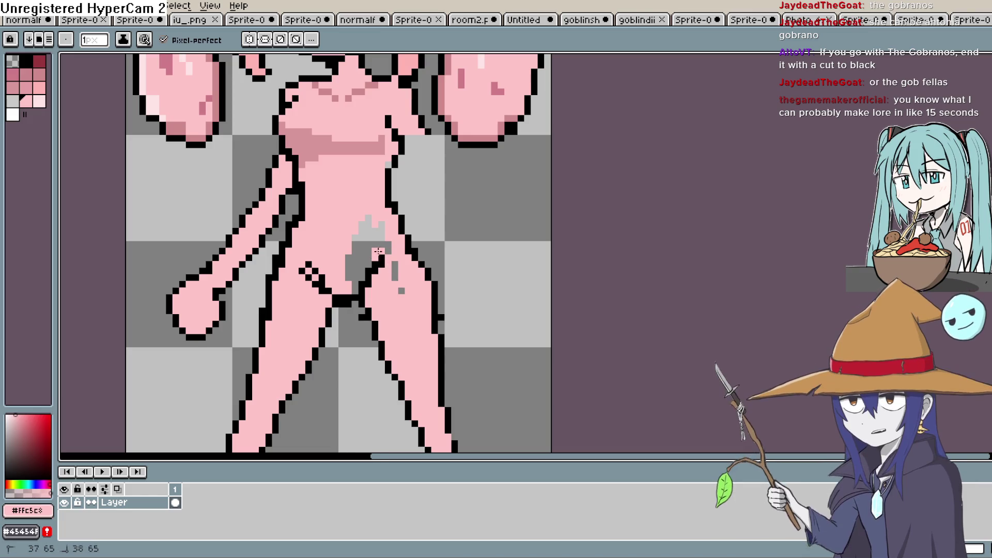
mouse_move(391, 249)
left_mouse_down()
mouse_move(370, 229)
mouse_move(374, 258)
left_mouse_up()
key("space")
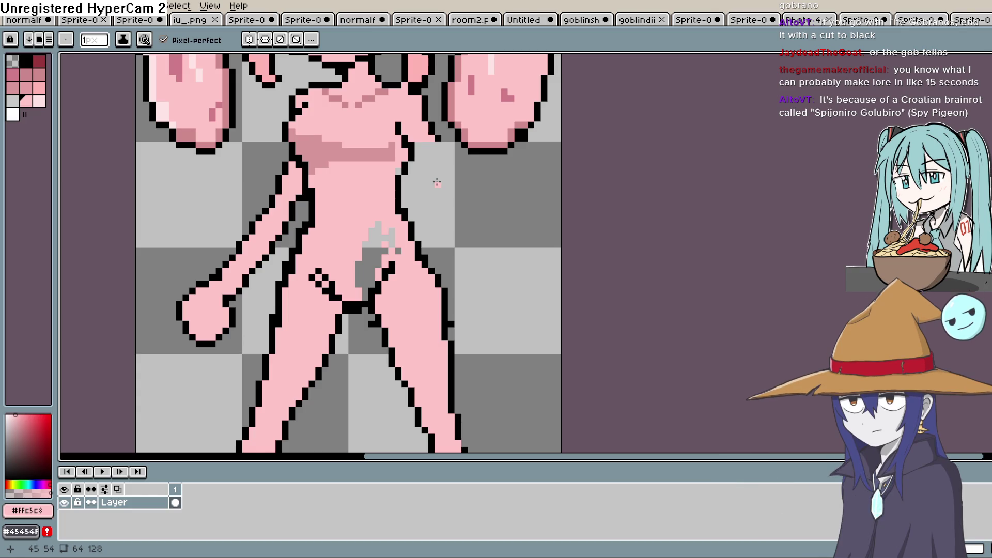
key("g")
left_click(397, 238)
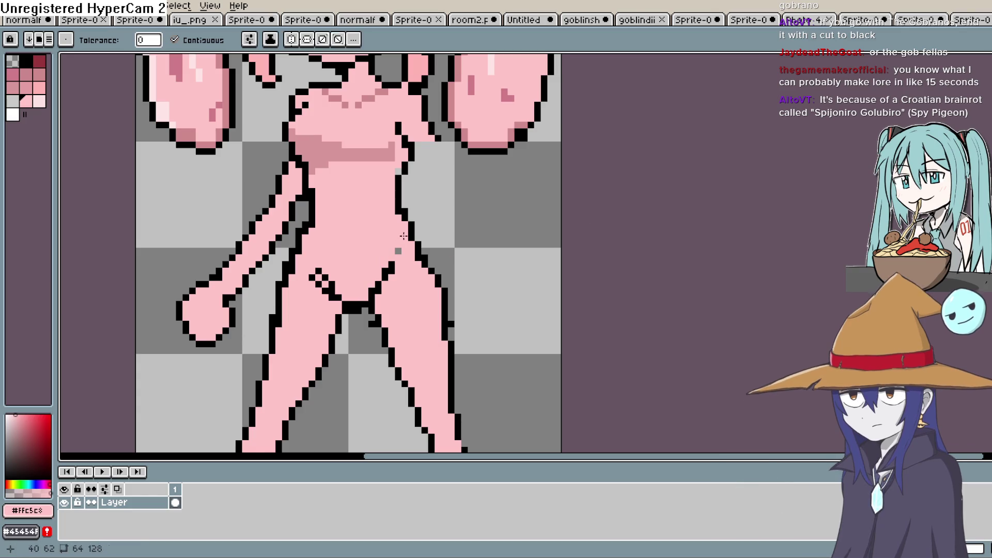
Step: Bucket-fill the last grey pixel on the lower torso with pink
left_click(398, 251)
scroll(441, 237, "up", 1)
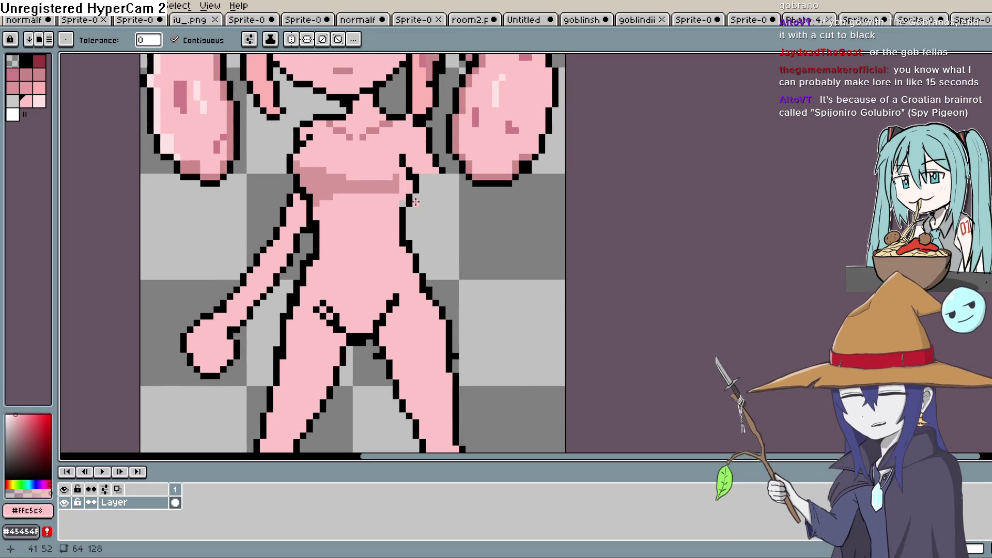
scroll(396, 240, "down", 1)
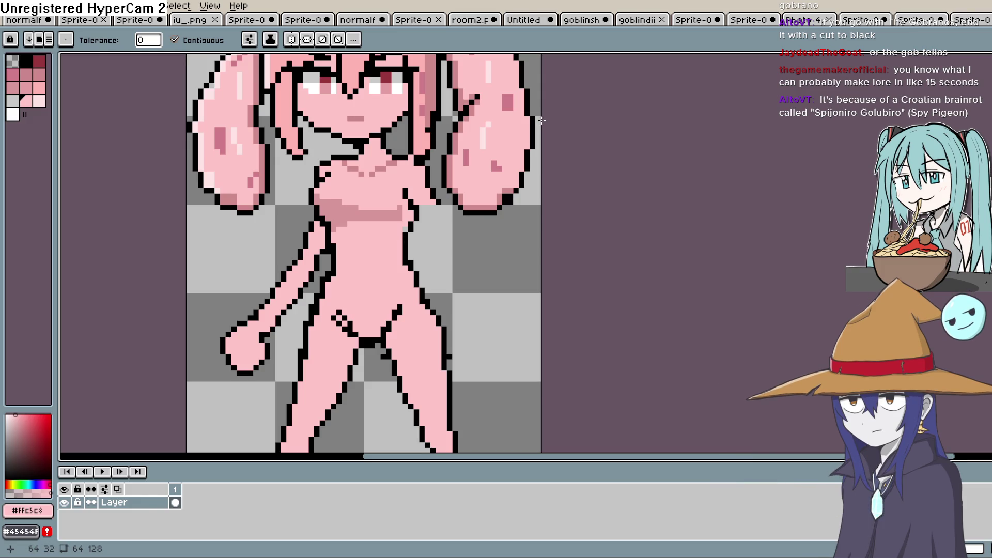
key("space")
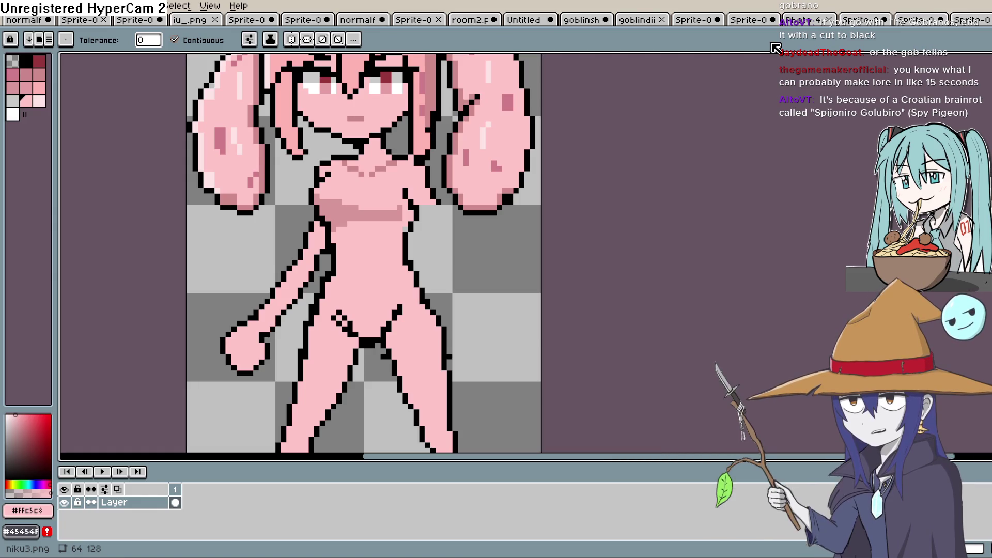
Step: Draw the black outline of a second arm hanging down the torso's right side
key("h")
mouse_move(454, 217)
left_mouse_down()
mouse_move(501, 259)
mouse_move(499, 313)
mouse_move(496, 298)
left_mouse_up()
key("g")
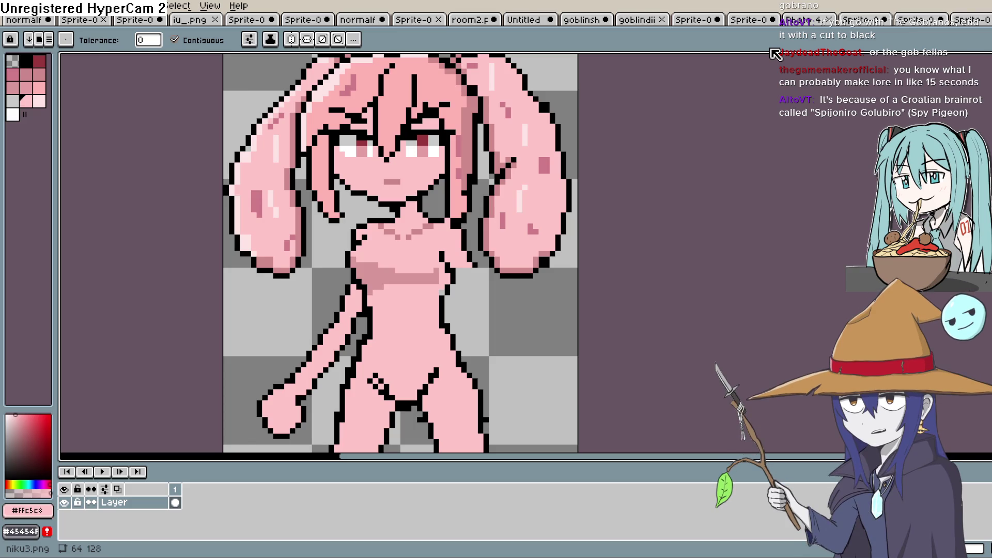
key("b")
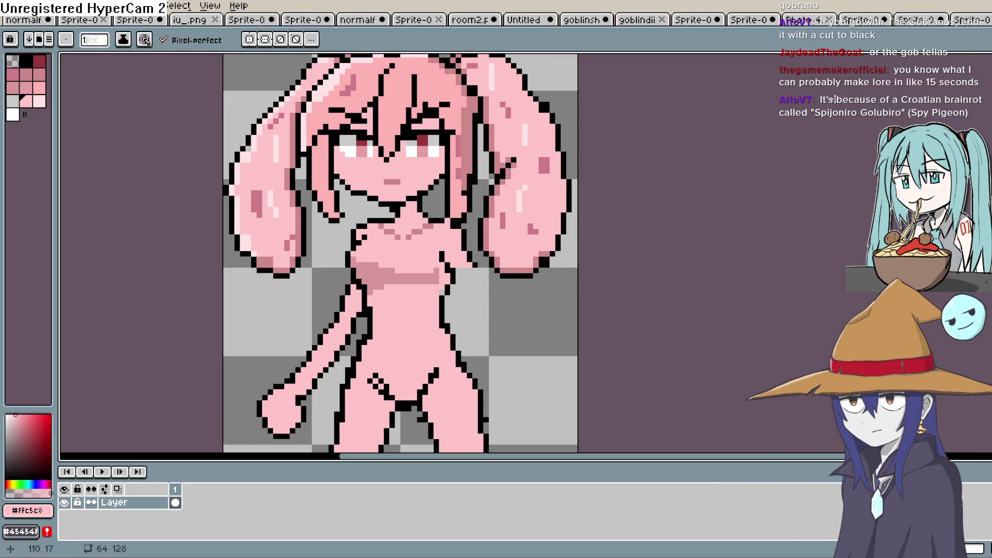
key("h")
mouse_move(463, 289)
left_mouse_down()
mouse_move(377, 197)
mouse_move(412, 188)
mouse_move(414, 227)
mouse_move(395, 210)
mouse_move(439, 238)
left_mouse_up()
key("b")
mouse_move(398, 204)
left_mouse_down()
mouse_move(418, 250)
mouse_move(377, 178)
mouse_move(385, 171)
left_mouse_up()
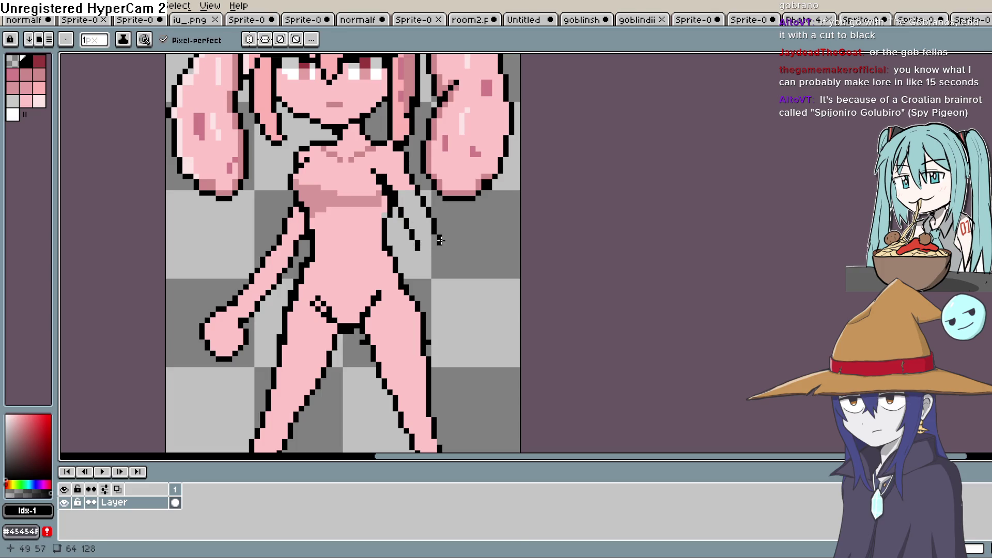
left_click_drag(438, 233, 440, 311)
left_click_drag(416, 248, 417, 295)
Step: Add one black outline pixel, then paint skin pink over stray black crotch pixels
scroll(421, 264, "up", 1)
scroll(421, 263, "left", 2)
scroll(401, 277, "down", 2)
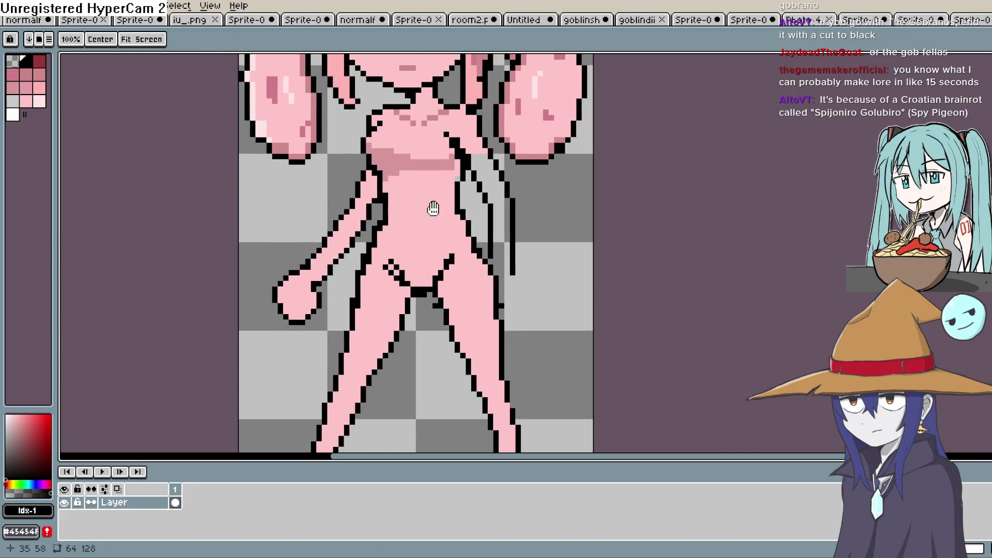
left_click(396, 262)
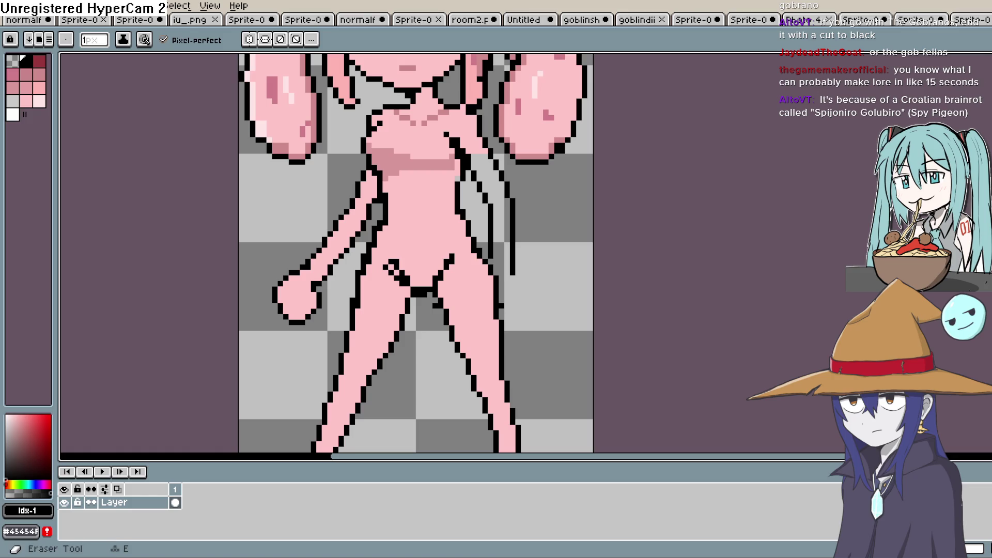
key("i")
key("b")
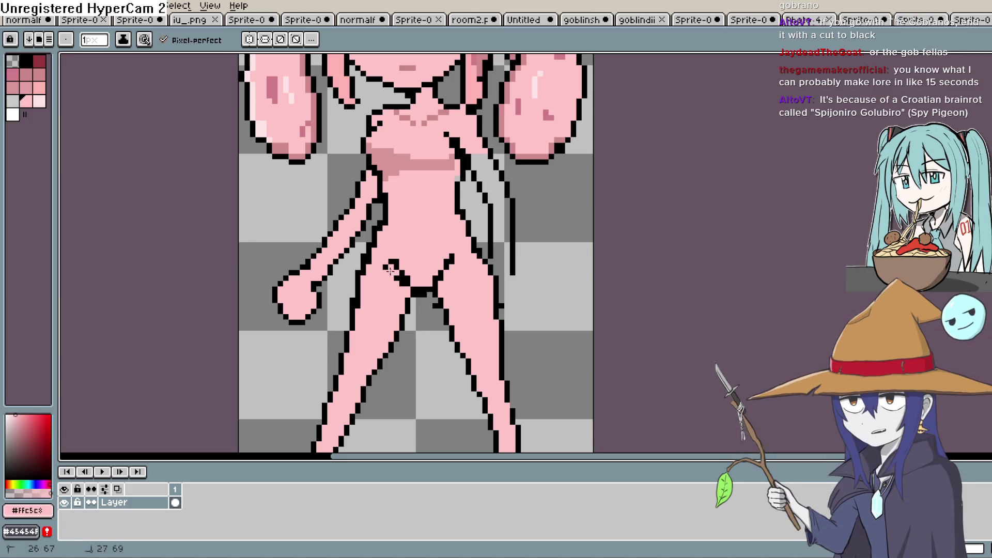
mouse_move(385, 266)
left_mouse_down()
mouse_move(397, 257)
mouse_move(455, 309)
left_mouse_up()
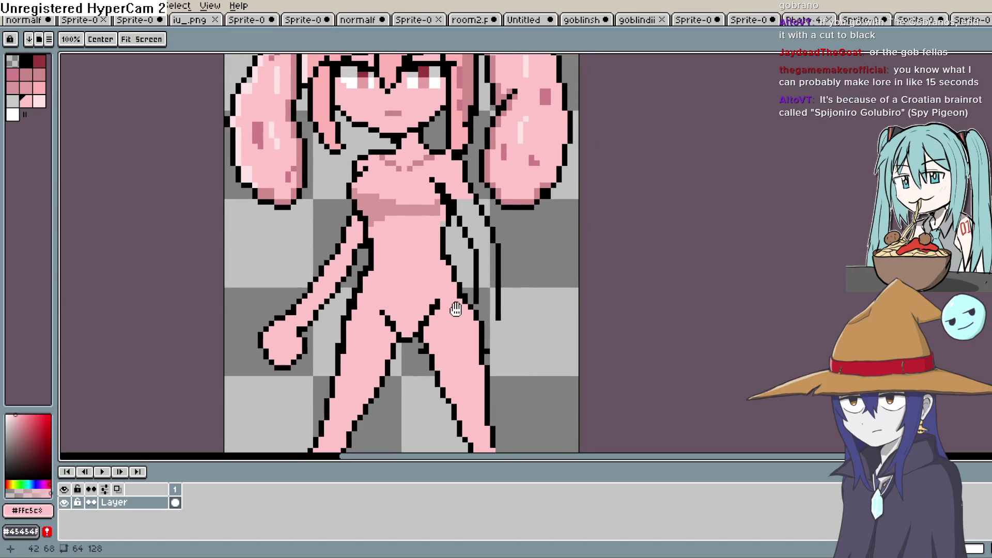
scroll(453, 263, "down", 2)
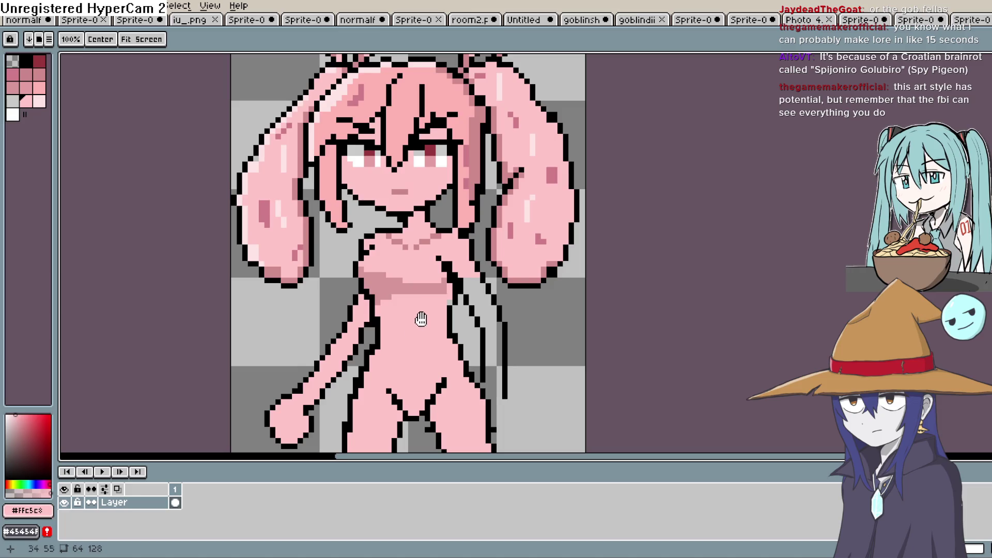
scroll(453, 266, "down", 1)
mouse_move(453, 266)
left_mouse_down()
mouse_move(481, 200)
mouse_move(470, 194)
mouse_move(468, 239)
left_mouse_up()
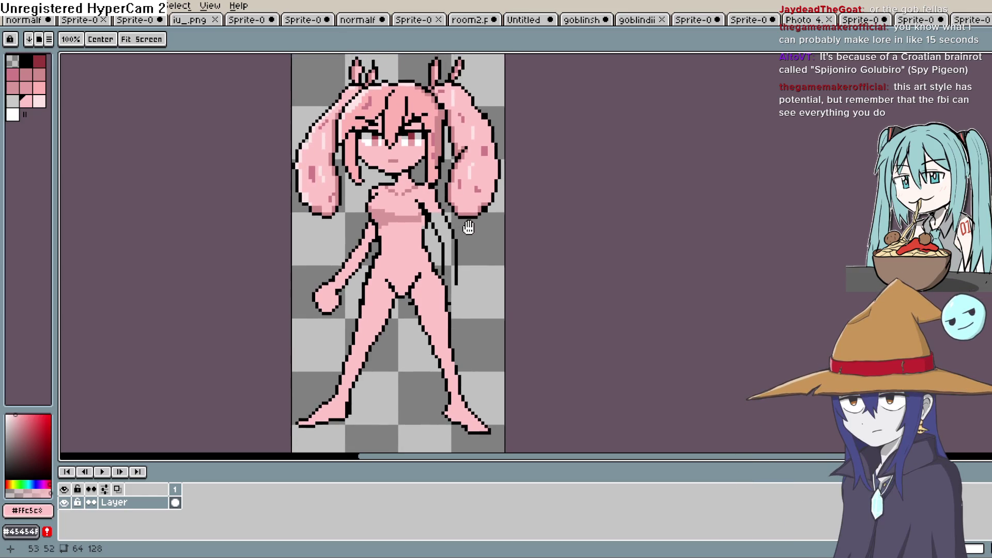
scroll(468, 239, "up", 2)
scroll(467, 248, "down", 3)
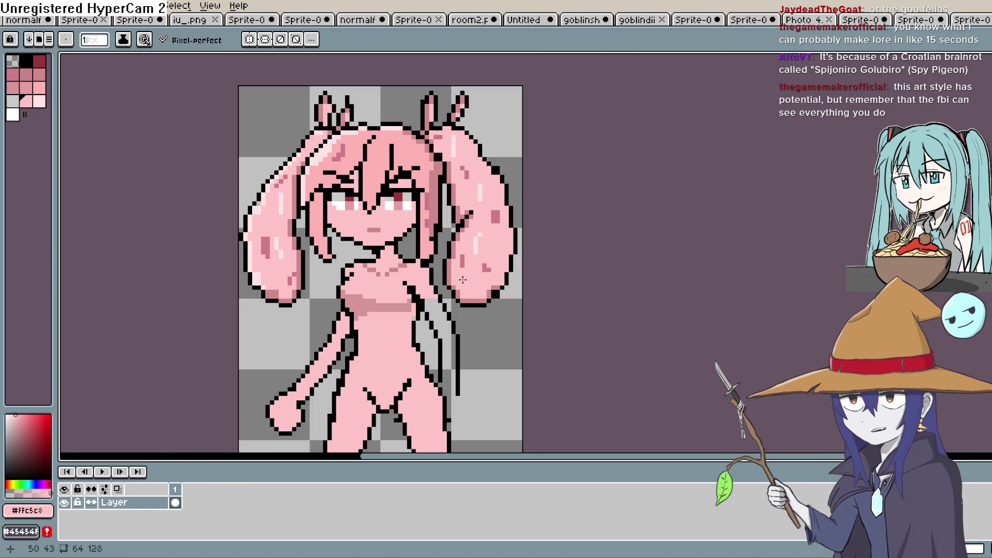
left_click_drag(468, 251, 470, 229)
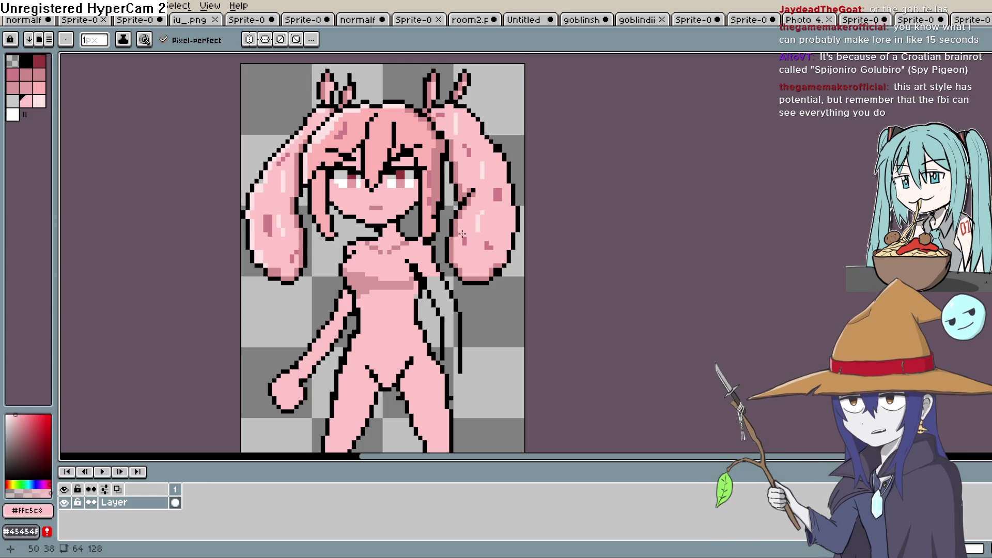
scroll(462, 234, "down", 3)
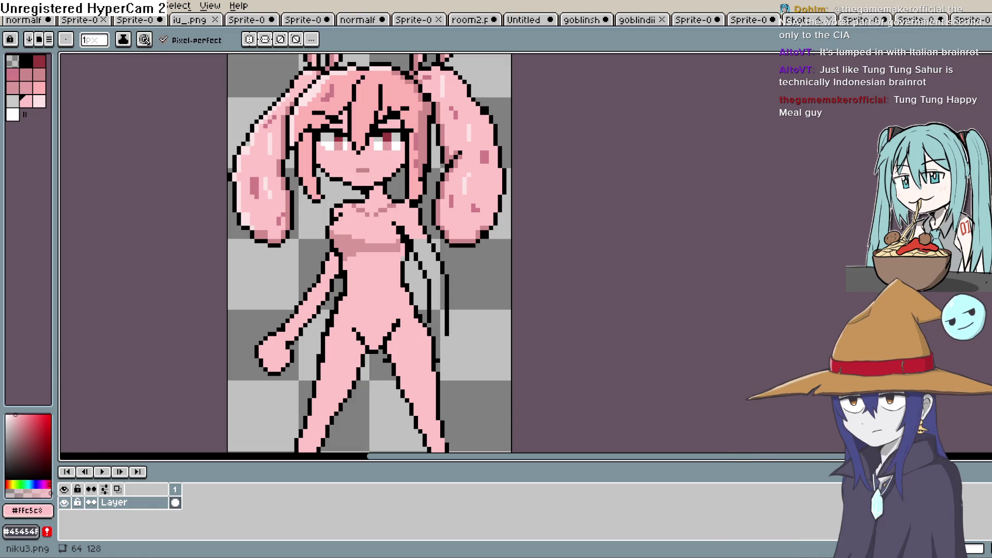
Step: Return to Aseprite and choose black from the palette for the hand
key("alt+Tab")
key("alt+Tab")
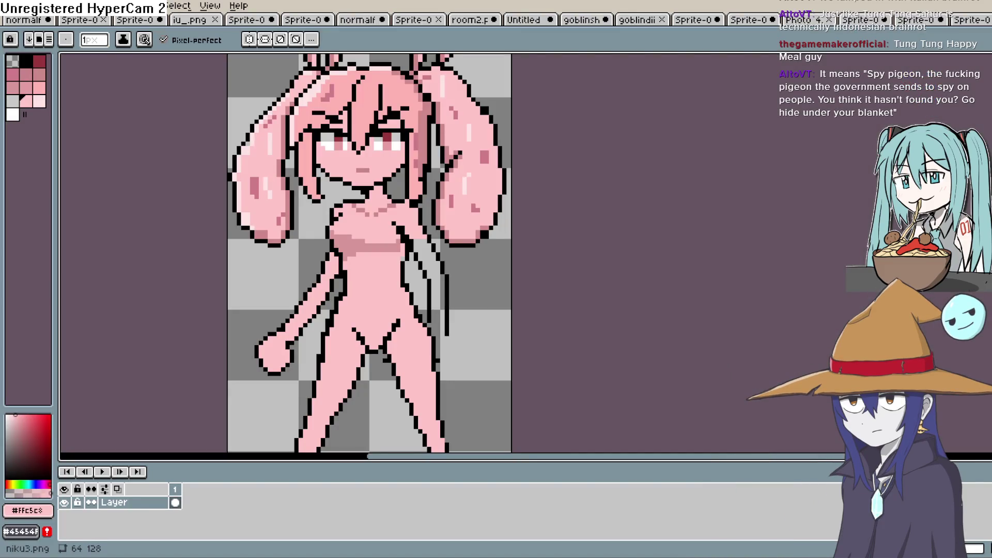
left_click(437, 307, "alt")
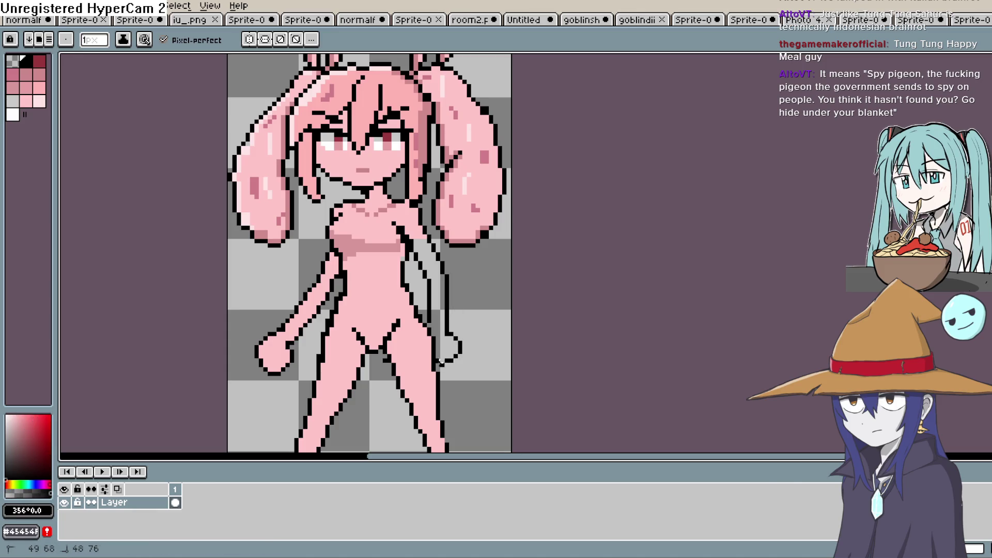
scroll(521, 275, "down", 5)
scroll(481, 205, "up", 3)
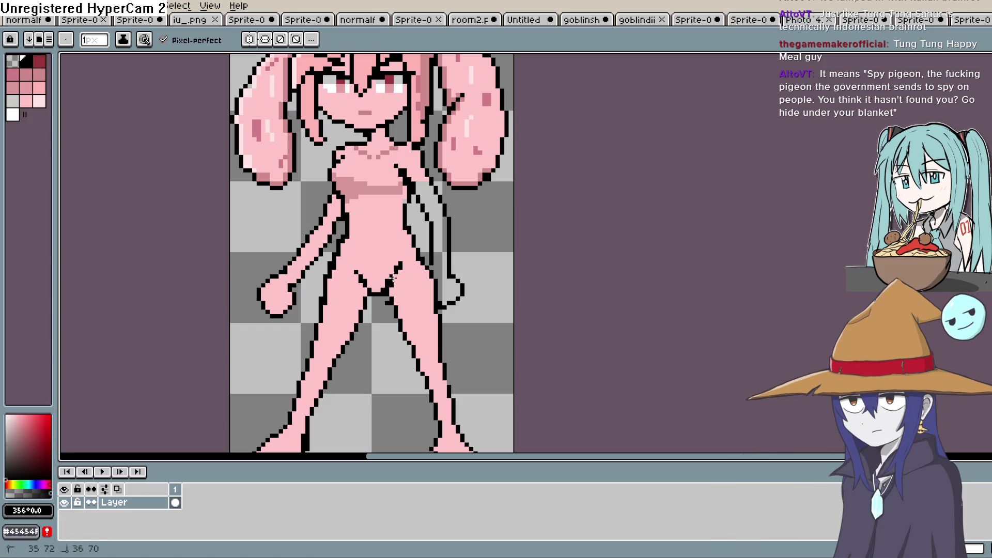
Step: Thin the diagonal crotch lines to single pixels using skin pink
left_click(402, 280, "alt")
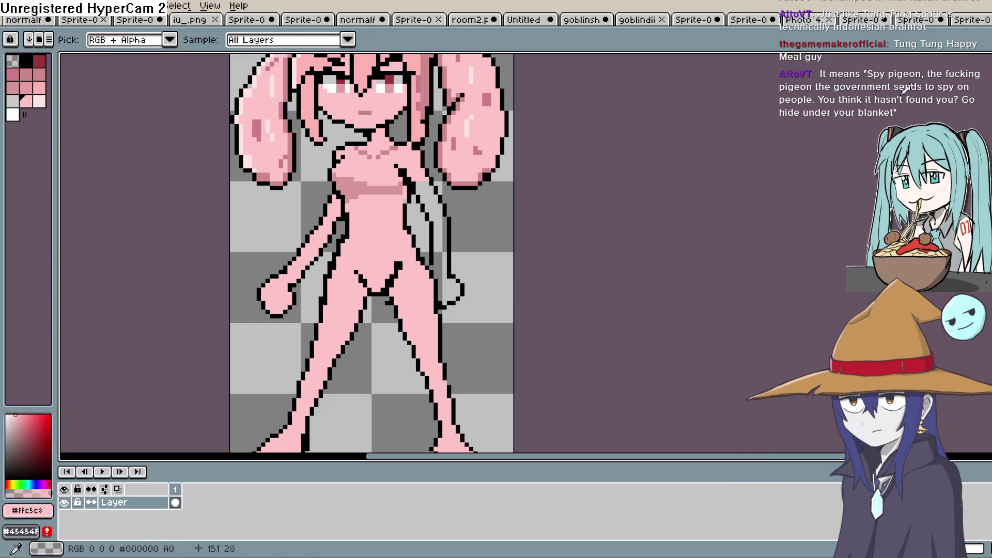
scroll(385, 290, "up", 4)
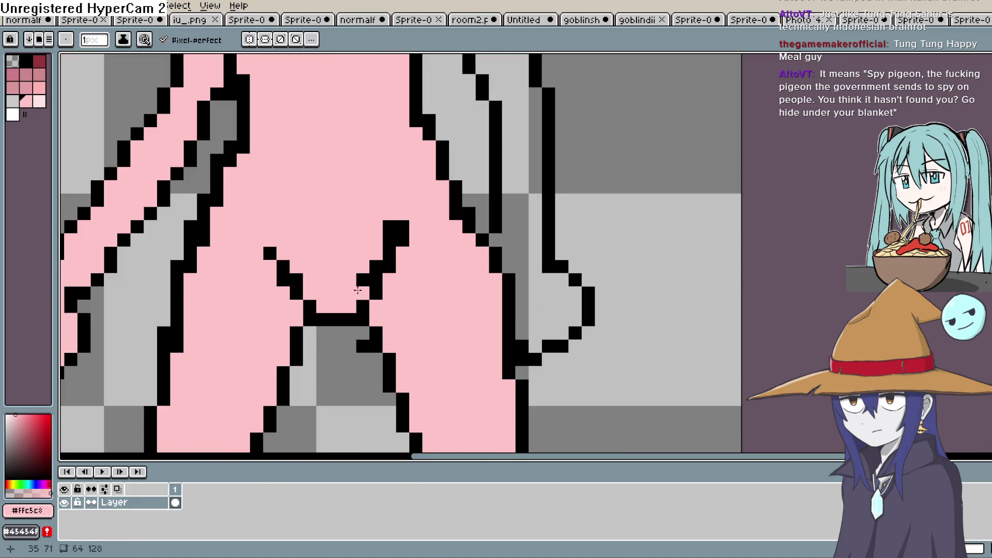
left_click_drag(357, 290, 377, 253)
left_click(390, 226)
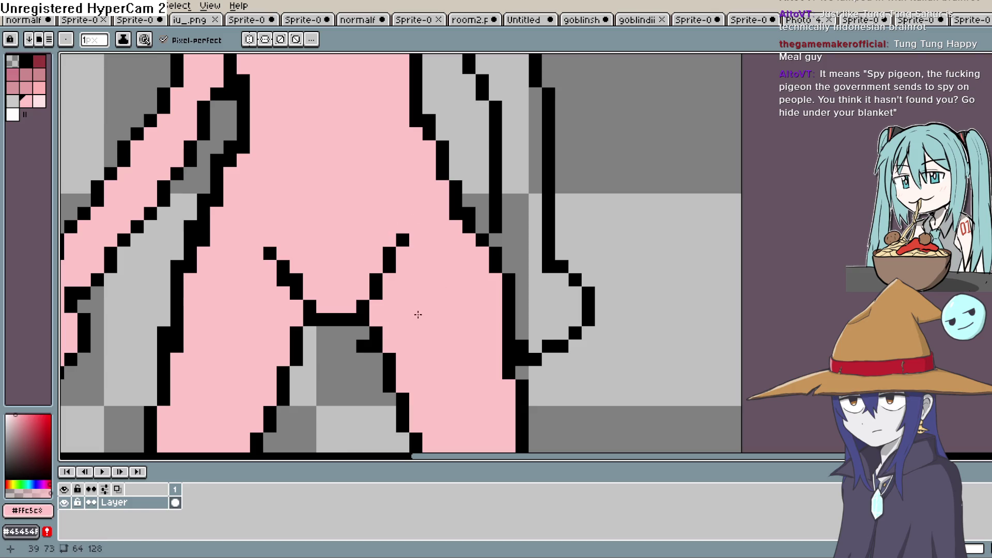
mouse_move(381, 336)
left_mouse_down()
mouse_move(376, 274)
mouse_move(434, 332)
mouse_move(425, 355)
left_mouse_up()
left_click(363, 277)
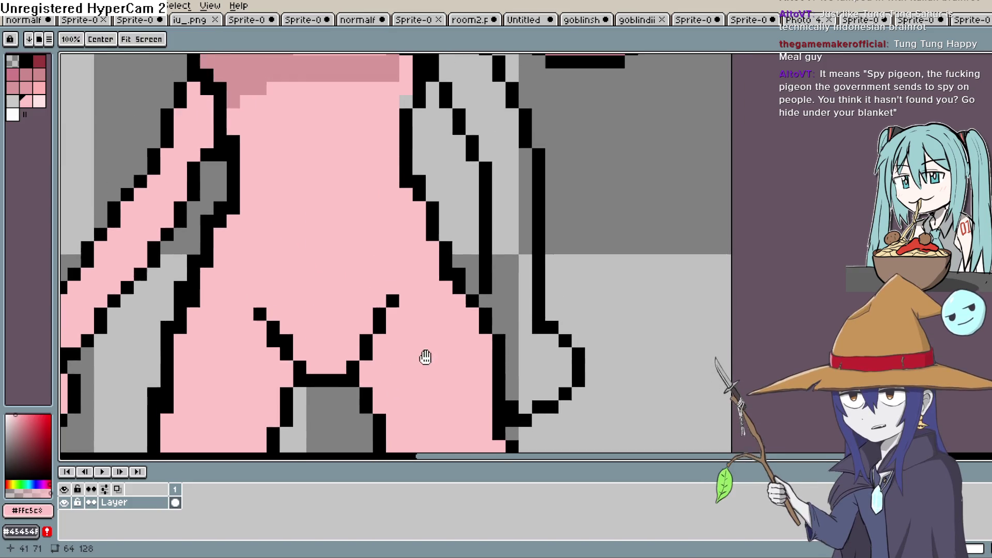
scroll(425, 355, "down", 5)
scroll(430, 296, "down", 1)
Step: Sample the darker pink #d79699 from the chest shading
key("i")
scroll(372, 350, "up", 3)
scroll(372, 350, "up", 1)
left_click(418, 283)
Step: Extend the #d79699 shading across the chest and down its right edge
key("b")
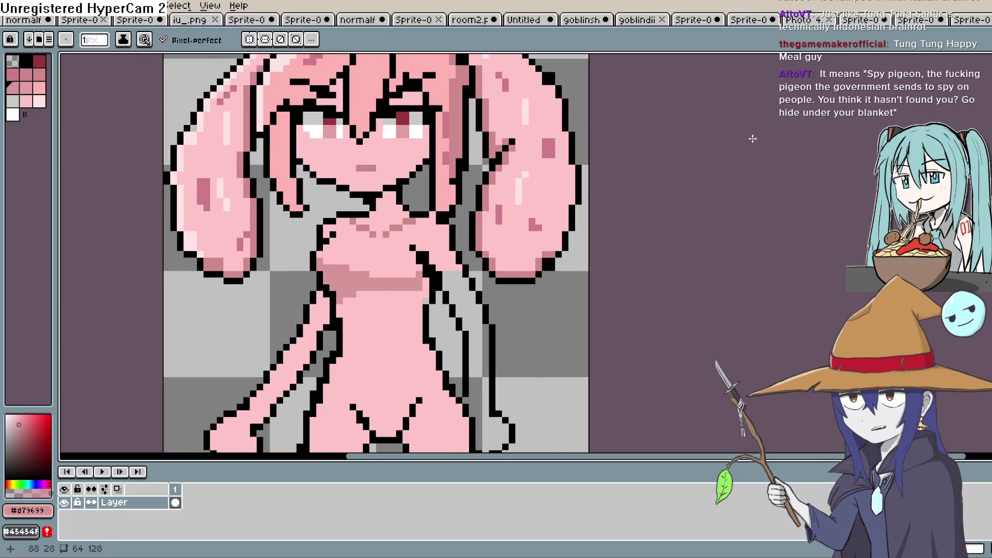
scroll(399, 219, "up", 4)
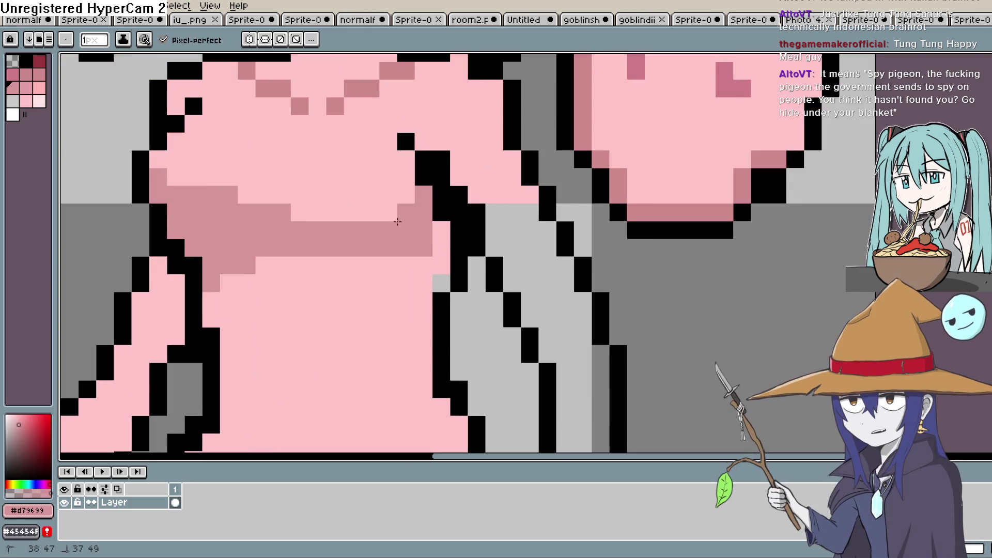
left_click_drag(391, 212, 315, 212)
left_click_drag(442, 228, 443, 258)
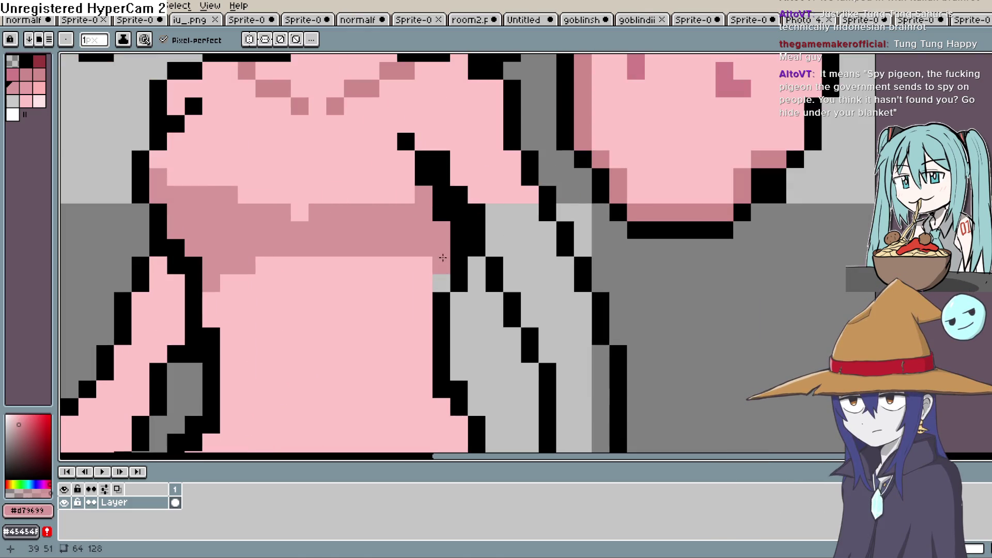
left_click(442, 283)
left_click(402, 263)
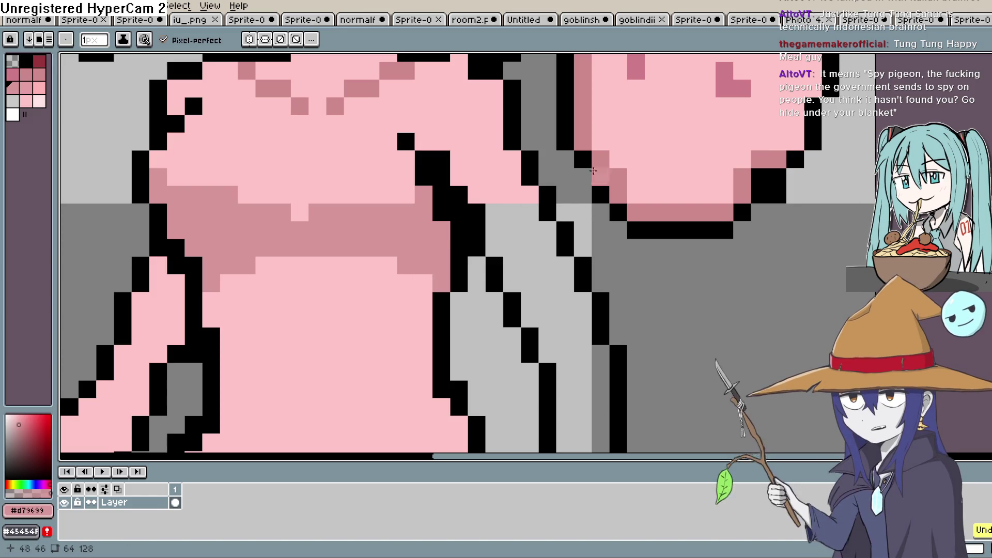
Step: Erase two outline pixels by the armpit and patch one pixel in black
key("e")
left_click(459, 283)
left_click(459, 265)
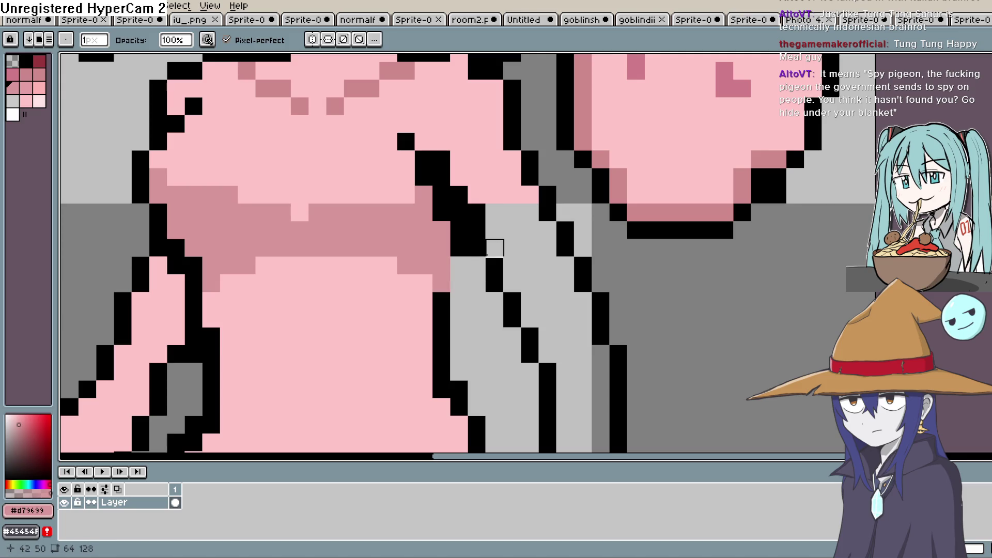
key("b")
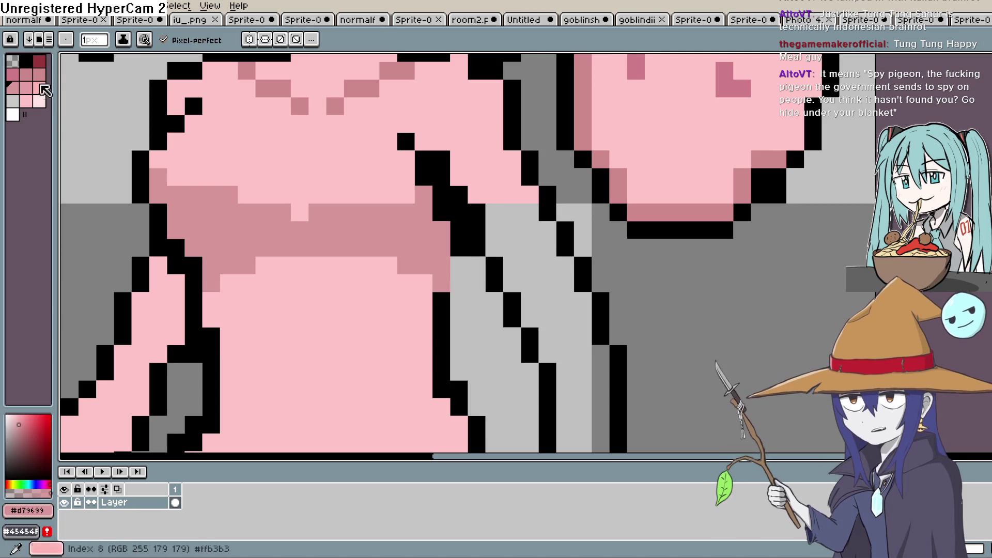
left_click(441, 265)
scroll(452, 272, "down", 3)
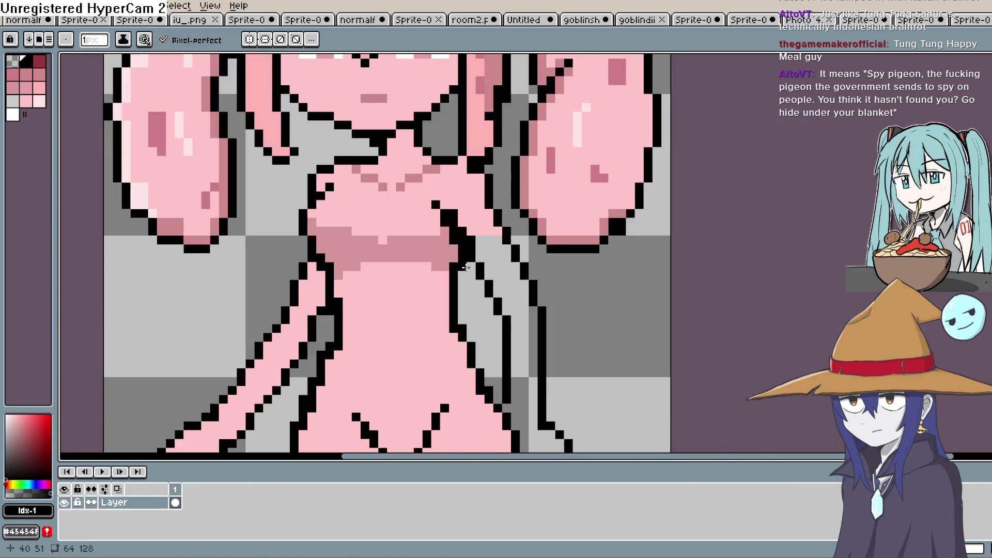
left_click_drag(491, 223, 492, 277)
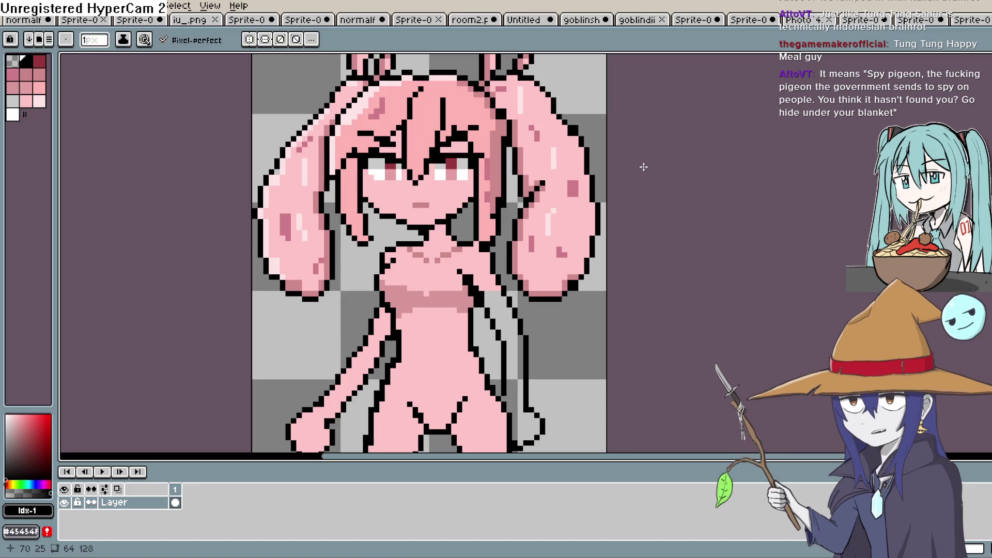